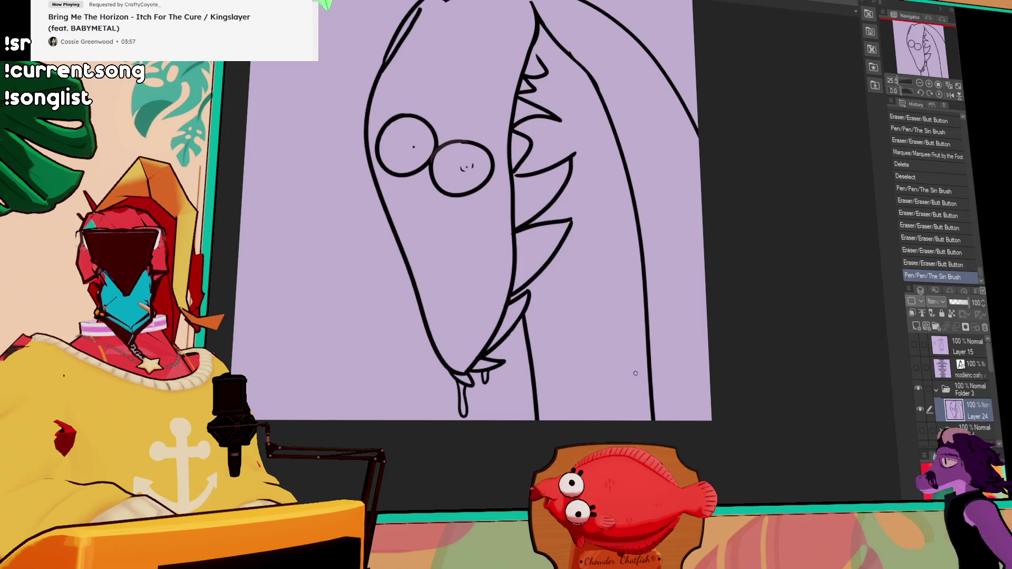
Sketch trial tooth and jaw strokes at the lower right, undoing the ones that miss
drag(654, 396, 650, 421)
key(ctrl+z)
key(ctrl+y)
key(ctrl+z)
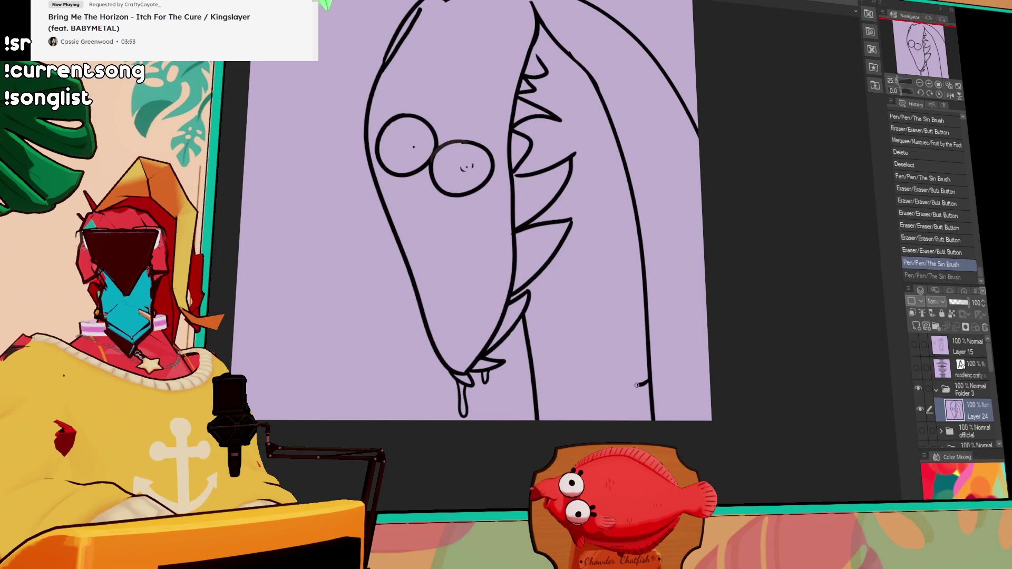
drag(647, 380, 642, 417)
drag(648, 324, 585, 372)
key(ctrl+z)
drag(648, 324, 649, 379)
key(ctrl+z)
mouse_move(517, 384)
mouse_down()
mouse_move(539, 419)
mouse_move(568, 418)
mouse_up()
key(ctrl+y)
key(ctrl+z)
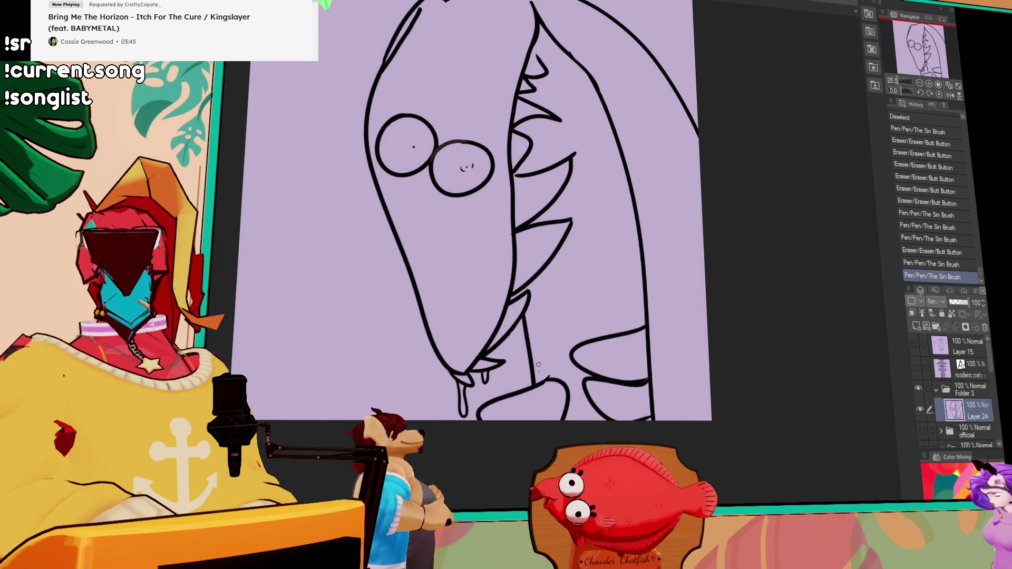
drag(540, 370, 565, 328)
key(ctrl+z)
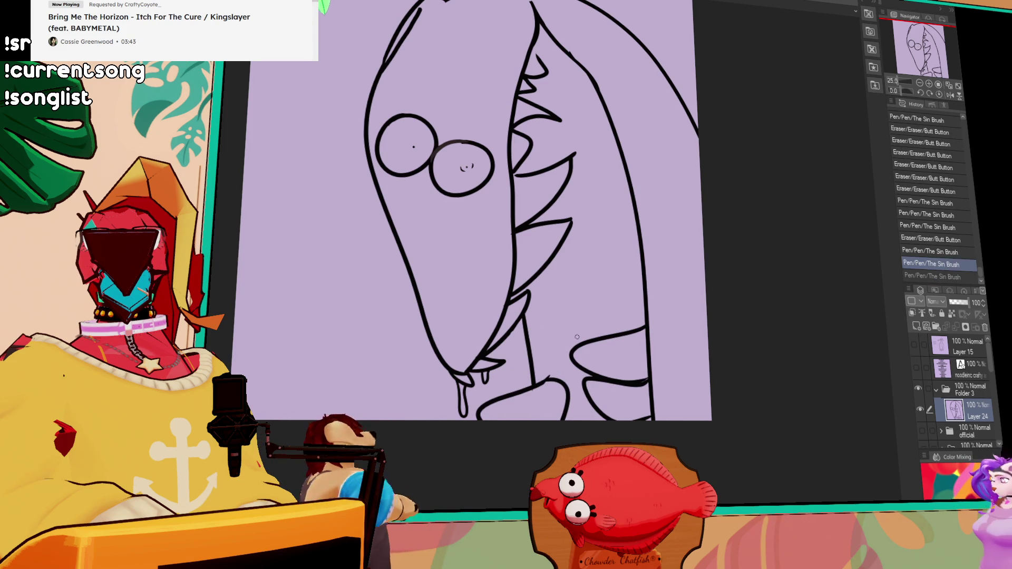
Draw the zigzag row of teeth at the lower right, redoing it until it sits right
drag(511, 360, 546, 350)
key(ctrl+z)
key(ctrl+y)
key(ctrl+z)
key(ctrl+y)
key(ctrl+z)
mouse_move(542, 314)
mouse_down()
mouse_move(513, 347)
mouse_move(554, 313)
mouse_up()
key(ctrl+z)
key(ctrl+z)
mouse_move(554, 348)
mouse_down()
mouse_move(552, 319)
mouse_move(573, 320)
mouse_move(554, 344)
mouse_move(531, 346)
mouse_move(553, 317)
mouse_up()
key(ctrl+z)
mouse_move(558, 305)
mouse_down()
mouse_move(562, 296)
mouse_move(554, 320)
mouse_move(546, 317)
mouse_move(556, 297)
mouse_up()
key(ctrl+z)
key(ctrl+y)
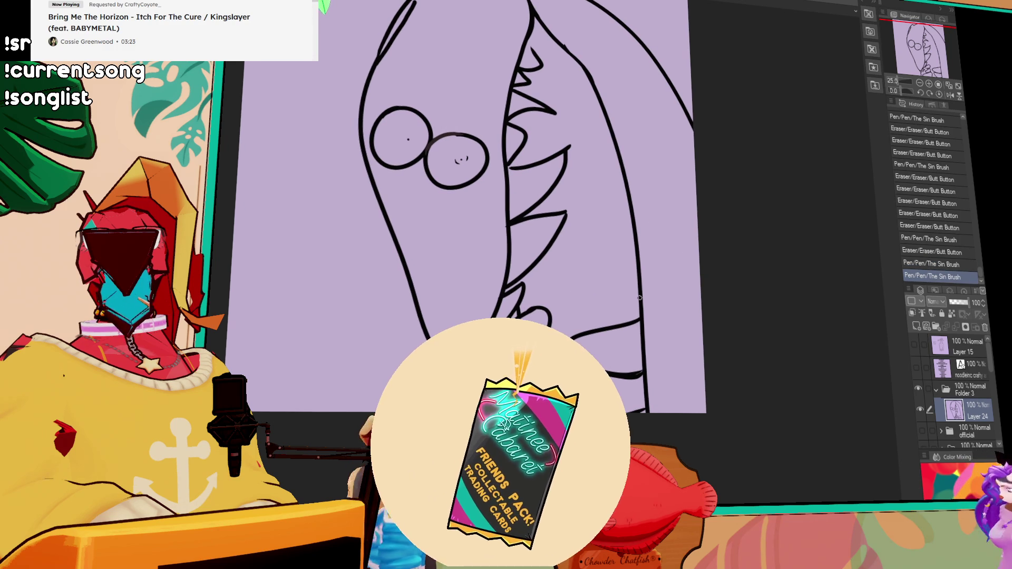
Add pointed teeth along the inner jaw and up the mouth line to the top
mouse_move(636, 284)
mouse_down()
mouse_move(650, 340)
mouse_move(648, 324)
mouse_up()
mouse_move(547, 288)
mouse_down()
mouse_move(547, 321)
mouse_move(629, 296)
mouse_up()
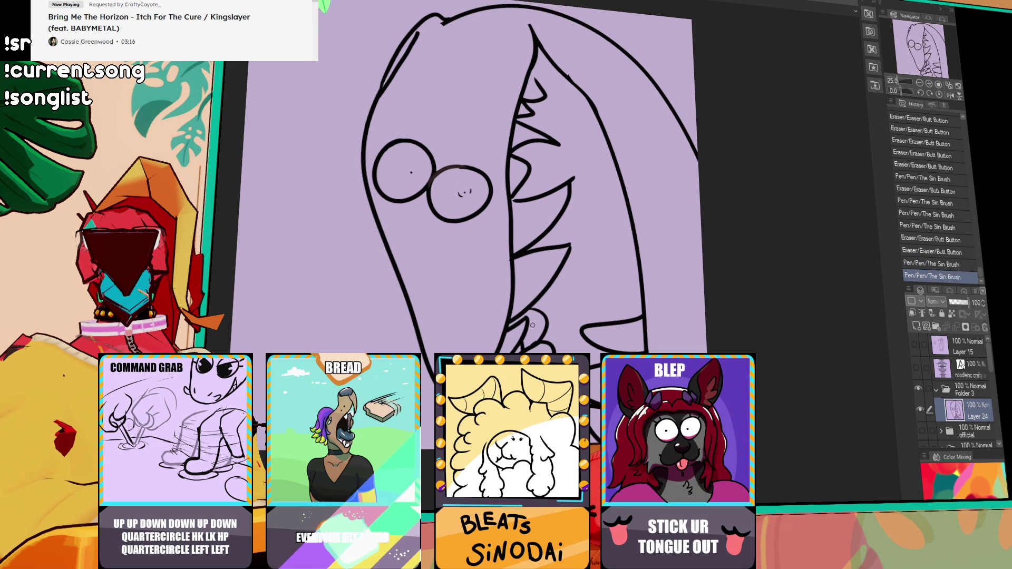
key(ctrl+z)
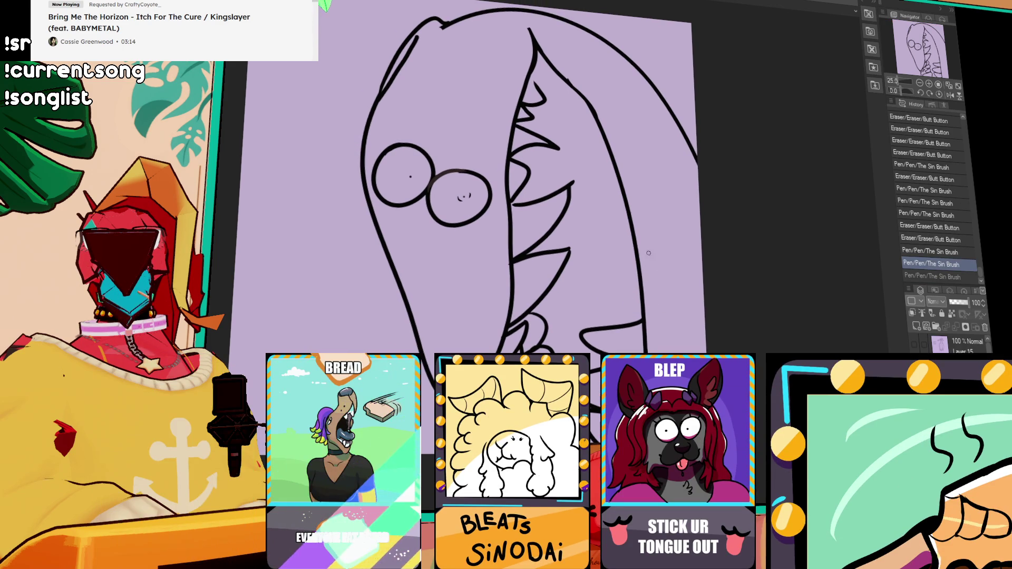
mouse_move(641, 280)
mouse_down()
mouse_move(626, 291)
mouse_move(629, 310)
mouse_up()
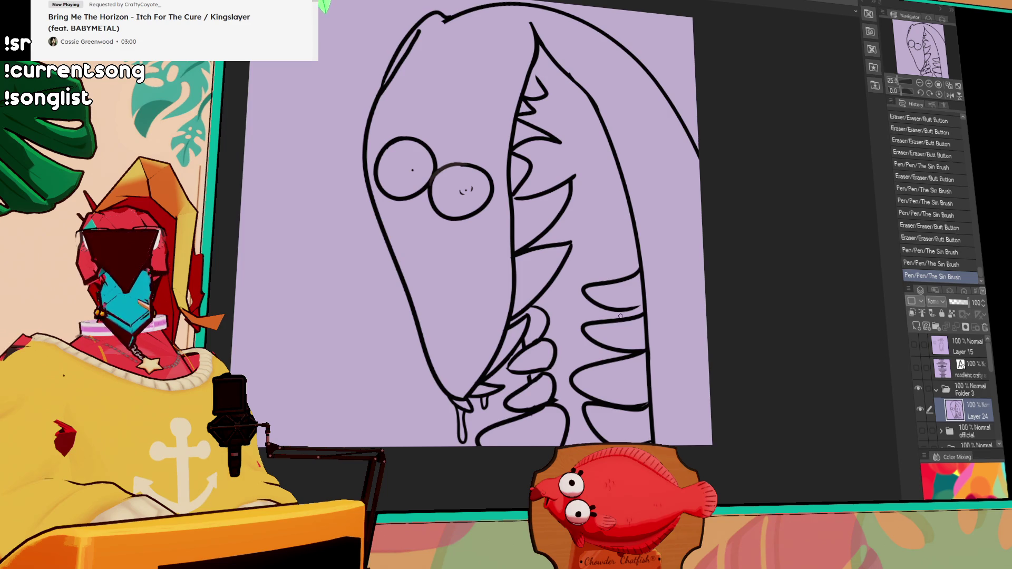
drag(632, 303, 642, 305)
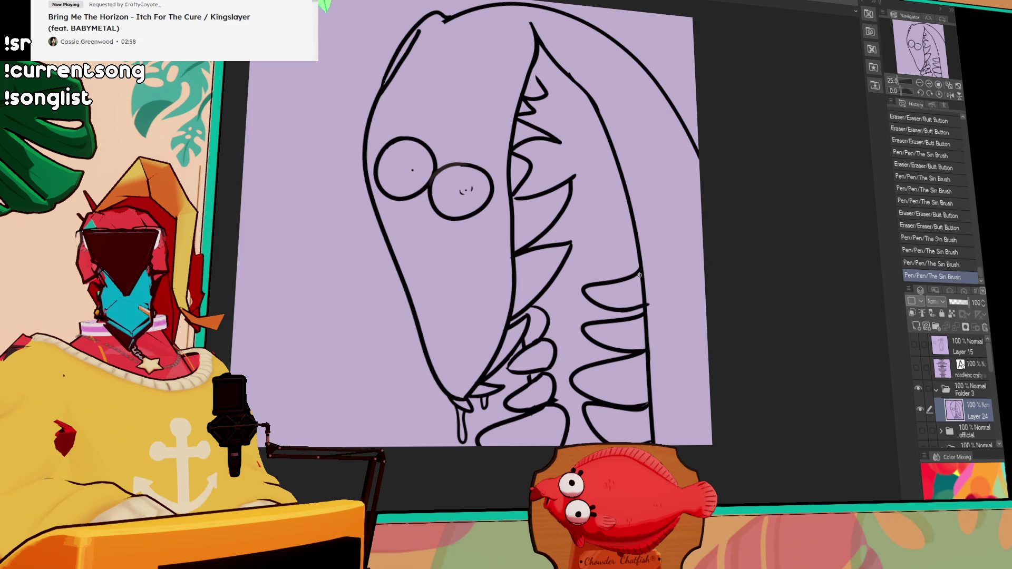
mouse_move(676, 201)
mouse_down()
mouse_move(616, 272)
mouse_move(639, 277)
mouse_up()
key(ctrl+z)
drag(574, 227, 636, 248)
drag(624, 204, 601, 223)
mouse_move(618, 177)
mouse_down()
mouse_move(609, 194)
mouse_move(609, 168)
mouse_up()
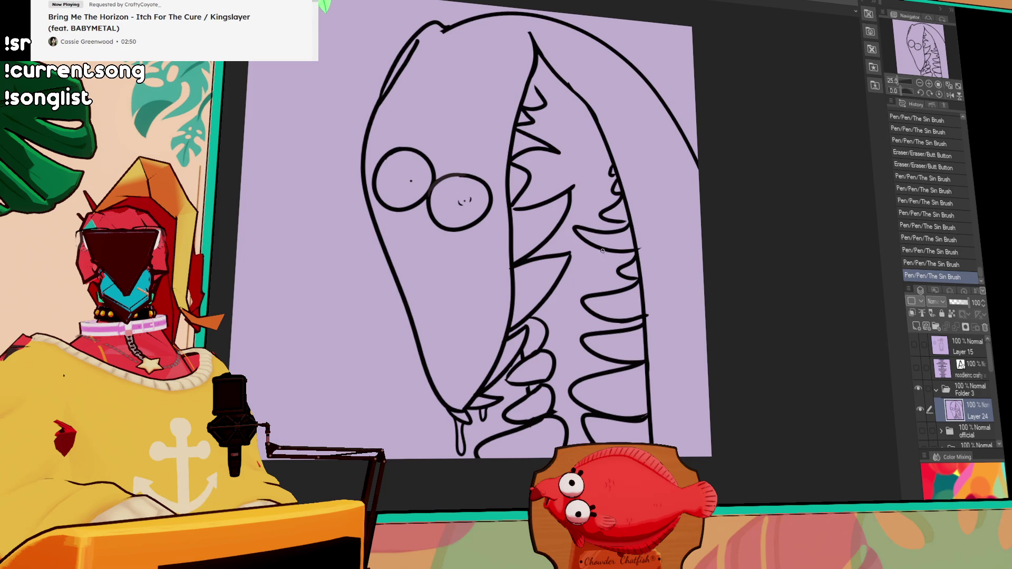
drag(530, 77, 556, 82)
Fill the mouth between the teeth black, then mark pupils in both eyes
click(554, 90)
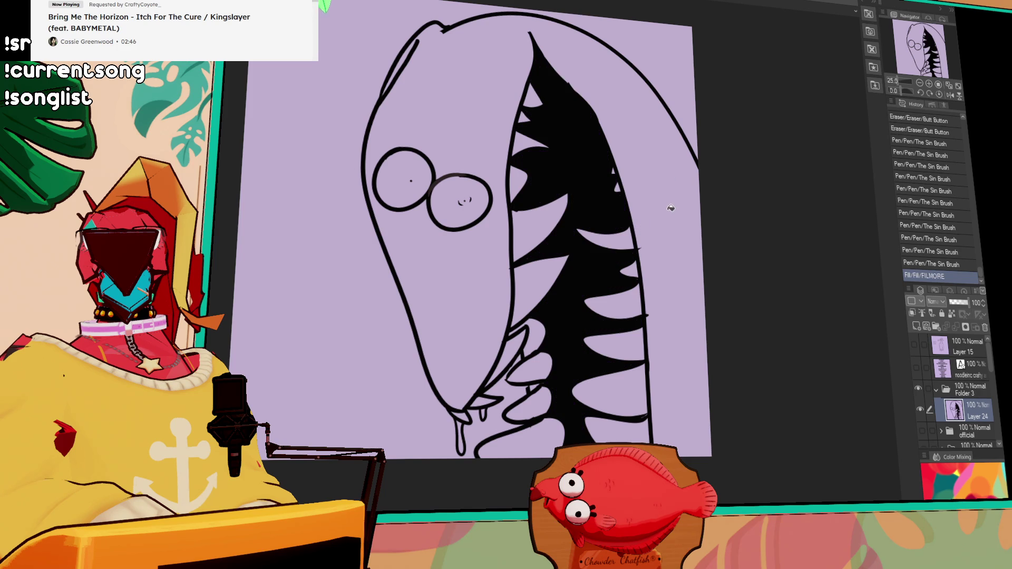
mouse_move(734, 208)
mouse_down()
mouse_move(479, 62)
mouse_move(478, 71)
mouse_up()
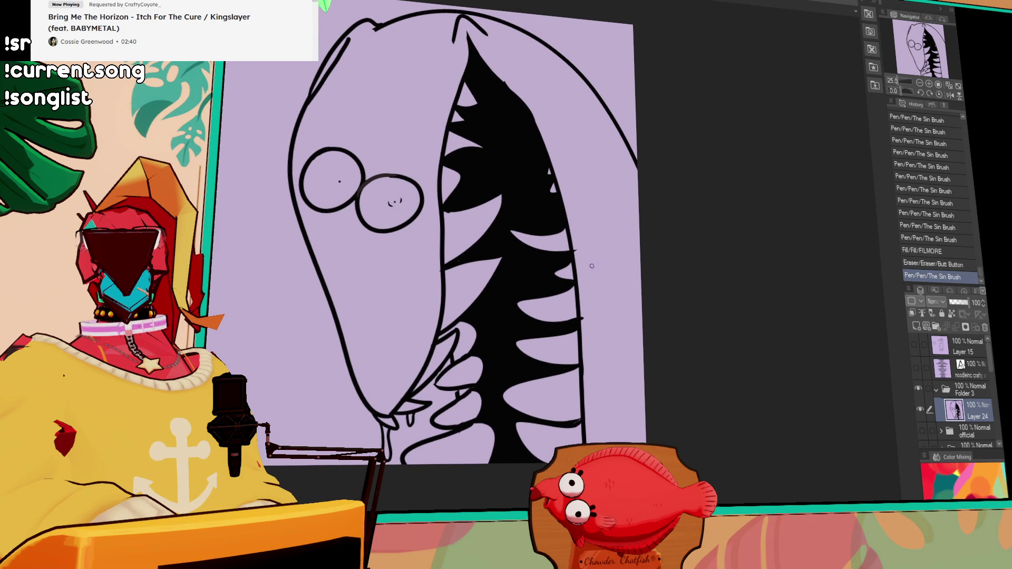
drag(636, 280, 655, 296)
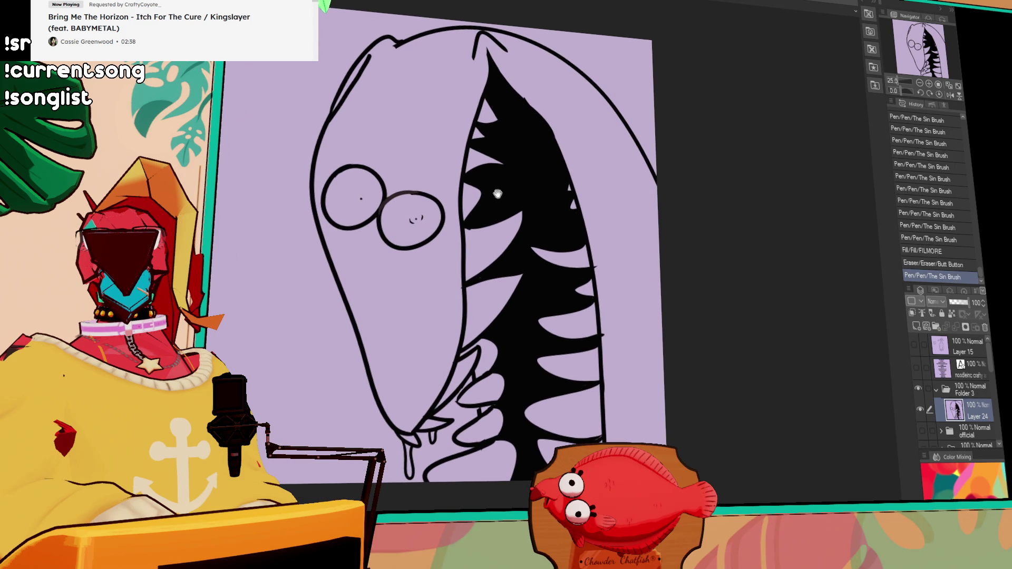
mouse_move(355, 198)
mouse_down()
mouse_move(368, 202)
mouse_move(326, 219)
mouse_up()
drag(439, 225, 443, 236)
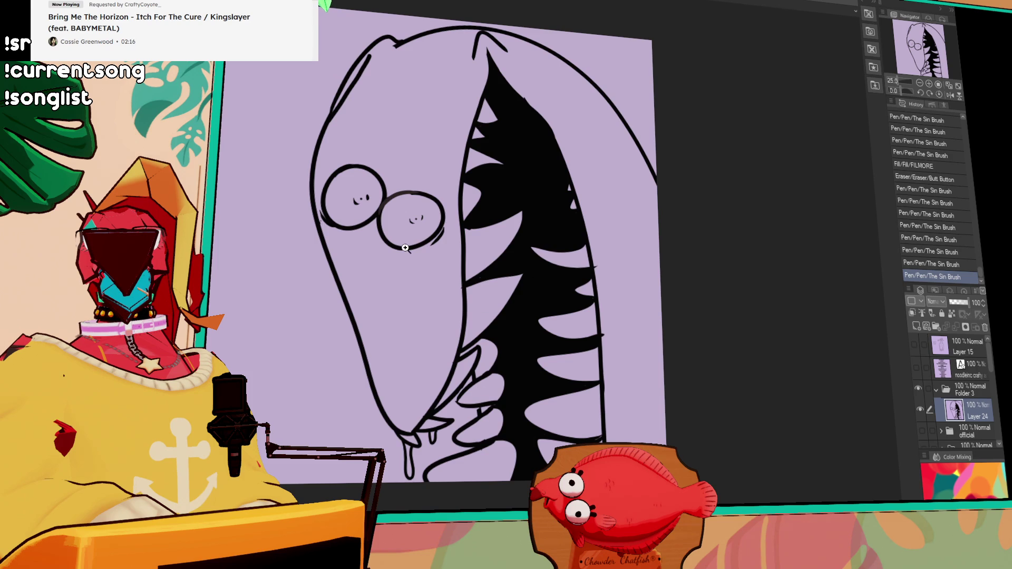
scroll(658, 246, up, 1)
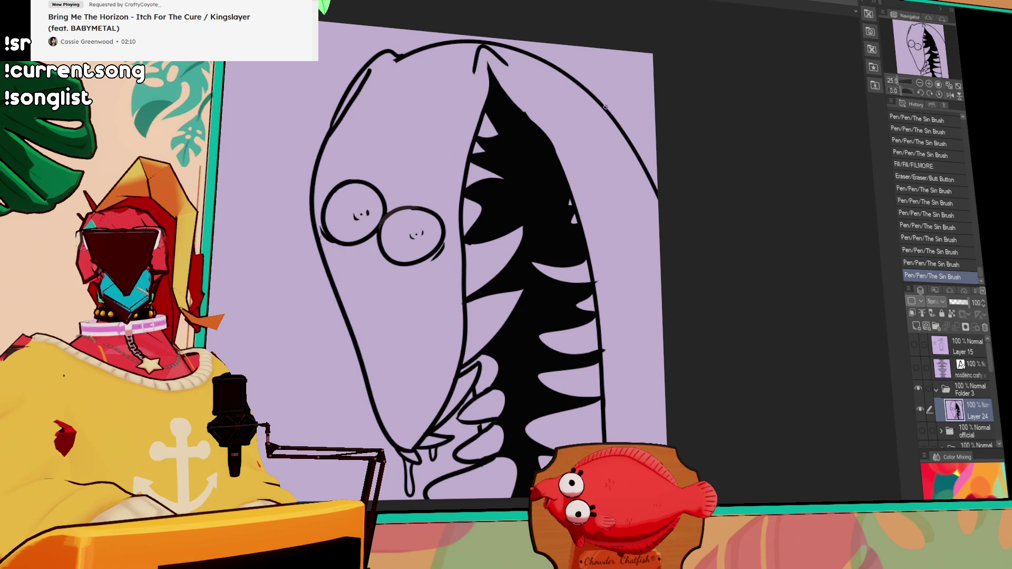
Reshape the head's top right into a pointed ear with an inner line
drag(544, 61, 593, 79)
drag(514, 50, 585, 115)
key(ctrl+z)
mouse_move(514, 49)
mouse_down()
mouse_move(561, 93)
mouse_move(596, 91)
mouse_move(587, 79)
mouse_move(602, 71)
mouse_up()
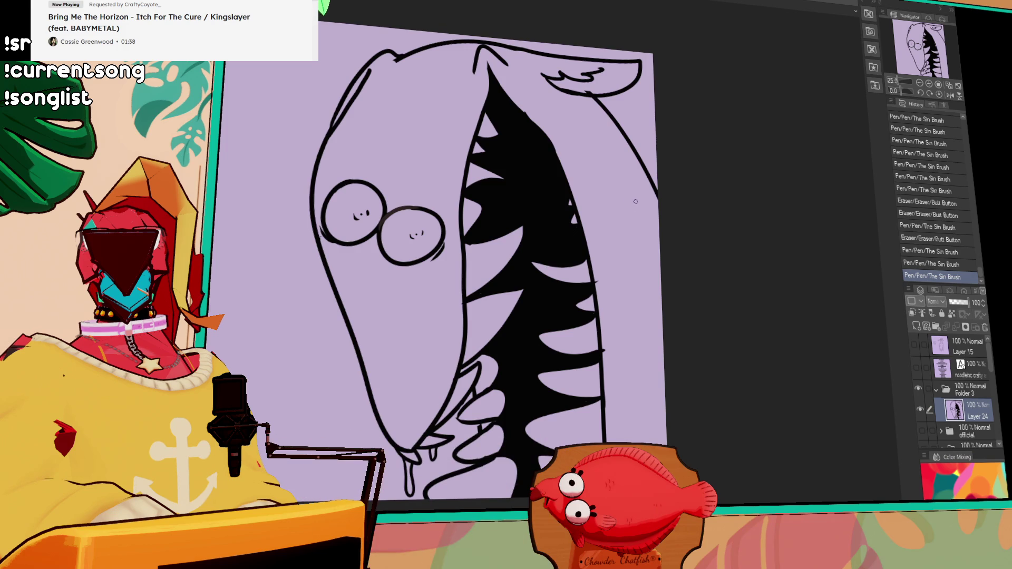
Erase stray marks near the ear and along the black shape's edge
drag(648, 105, 676, 122)
mouse_move(622, 103)
mouse_down()
mouse_move(608, 100)
mouse_move(634, 104)
mouse_move(618, 98)
mouse_move(746, 226)
mouse_up()
key(ctrl+z)
mouse_move(652, 329)
mouse_down()
mouse_move(642, 275)
mouse_move(646, 294)
mouse_up()
drag(658, 368, 663, 378)
drag(657, 373, 656, 379)
drag(655, 437, 659, 442)
drag(657, 423, 656, 406)
Undo unwanted head strokes and draw the solid black nose at the snout tip
mouse_move(510, 237)
mouse_down()
mouse_move(525, 238)
mouse_move(524, 193)
mouse_up()
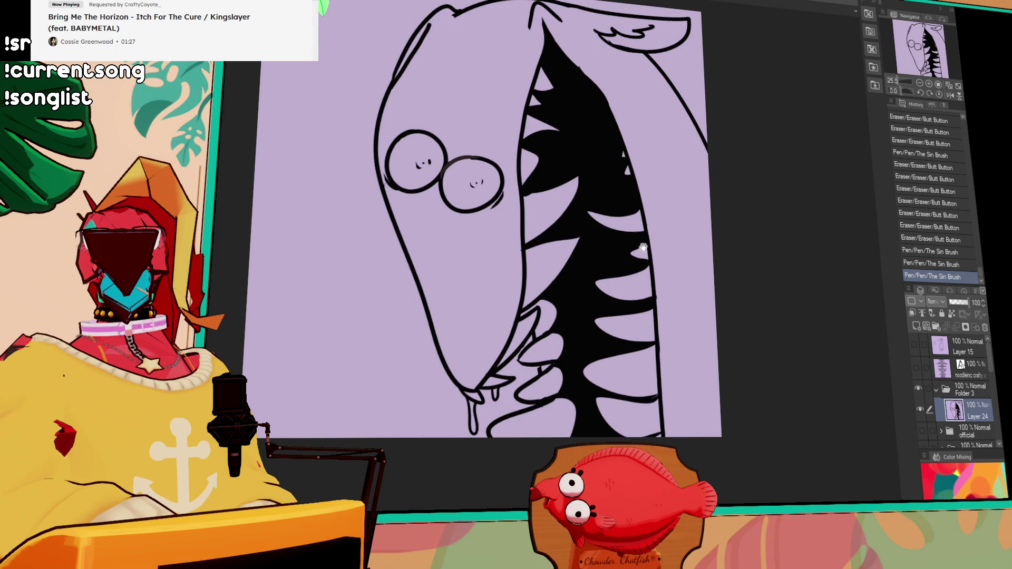
mouse_move(687, 269)
mouse_down()
mouse_move(689, 244)
mouse_move(712, 219)
mouse_move(417, 310)
mouse_up()
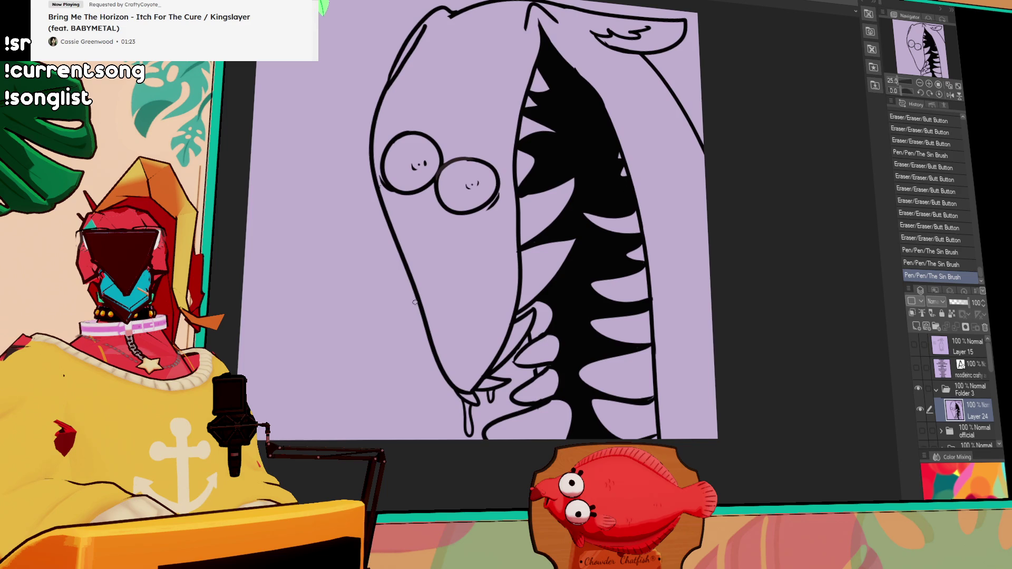
key(ctrl+z)
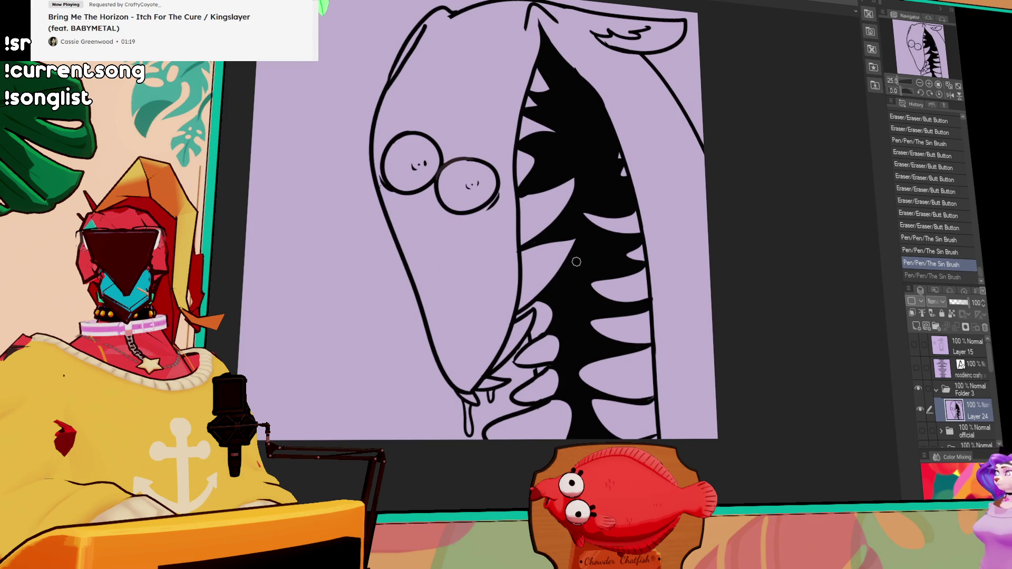
key(ctrl+z)
mouse_move(565, 269)
mouse_down()
mouse_move(575, 246)
mouse_move(569, 294)
mouse_move(602, 239)
mouse_up()
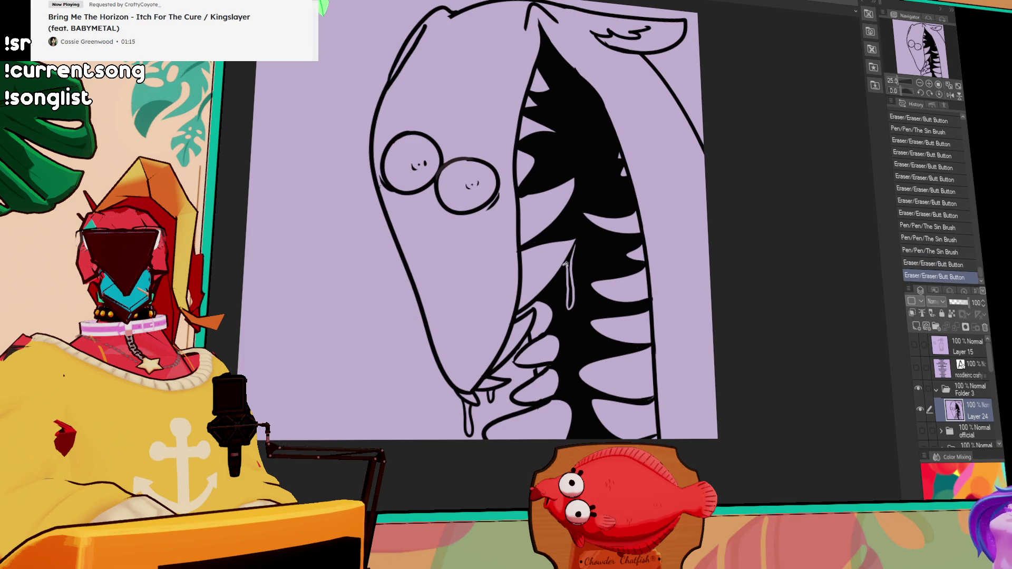
key(ctrl+z)
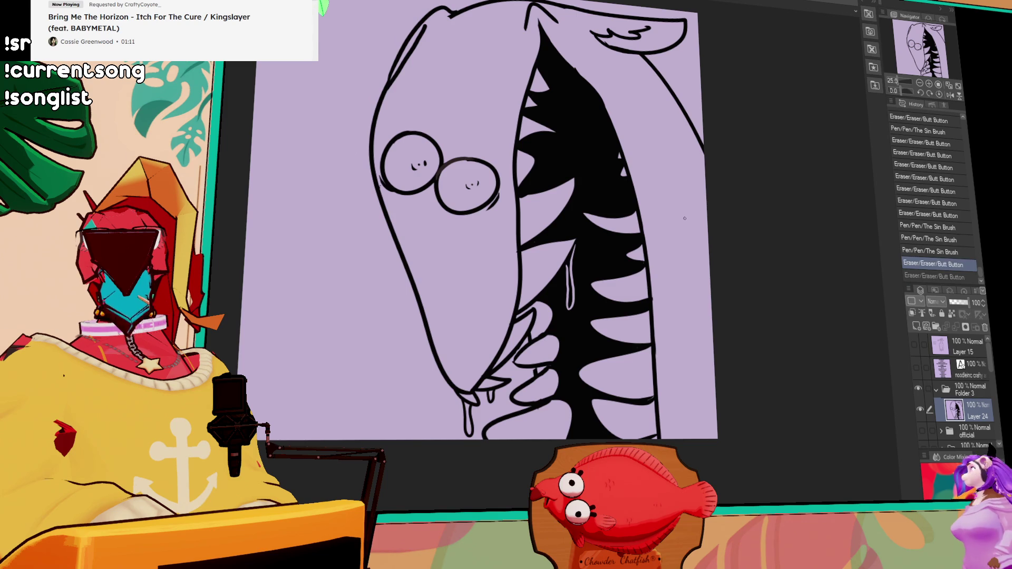
scroll(680, 227, up, 1)
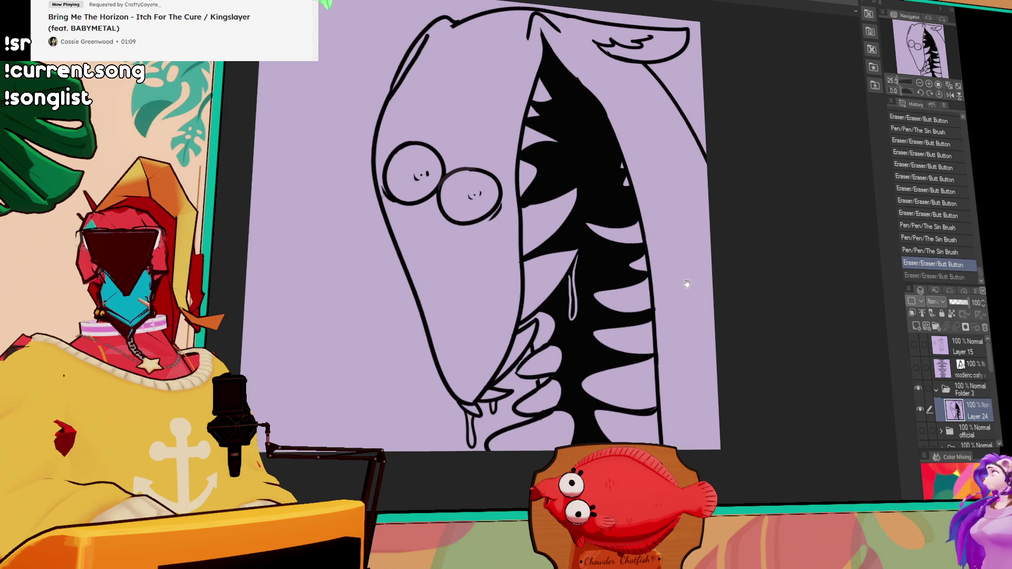
scroll(712, 261, up, 1)
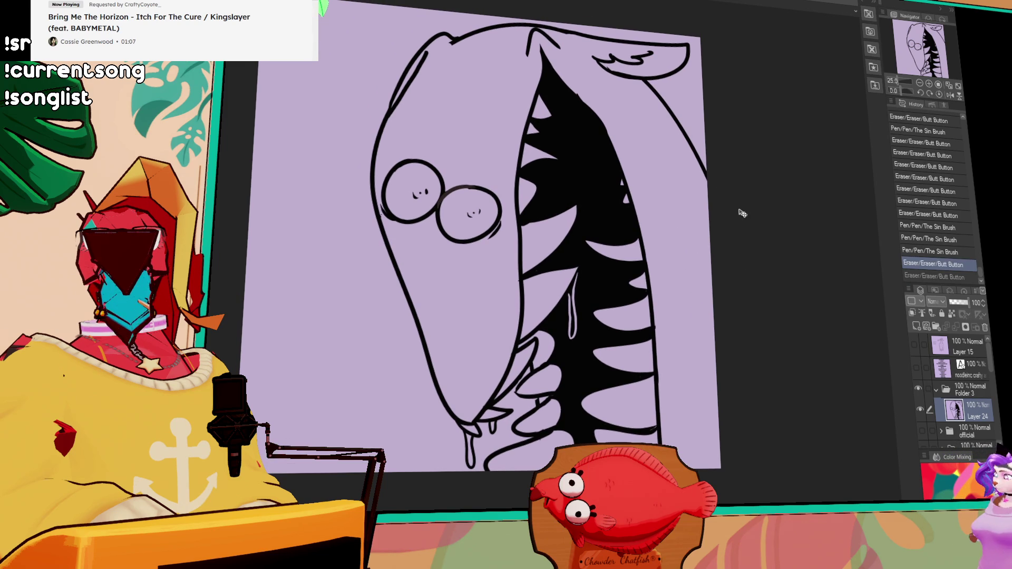
click(459, 394)
key(ctrl+z)
mouse_move(459, 394)
mouse_down()
mouse_move(475, 419)
mouse_move(475, 397)
mouse_move(478, 413)
mouse_up()
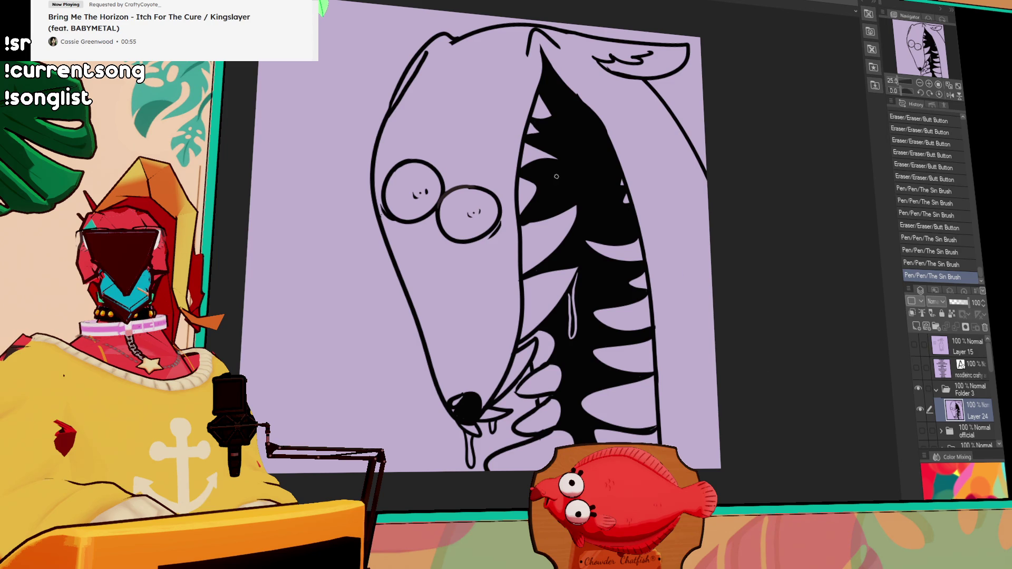
Scratch thin light lines over the black mouth from top to bottom
mouse_move(551, 176)
mouse_down()
mouse_move(554, 142)
mouse_move(561, 182)
mouse_up()
mouse_move(560, 96)
mouse_down()
mouse_move(573, 178)
mouse_move(602, 229)
mouse_move(581, 229)
mouse_up()
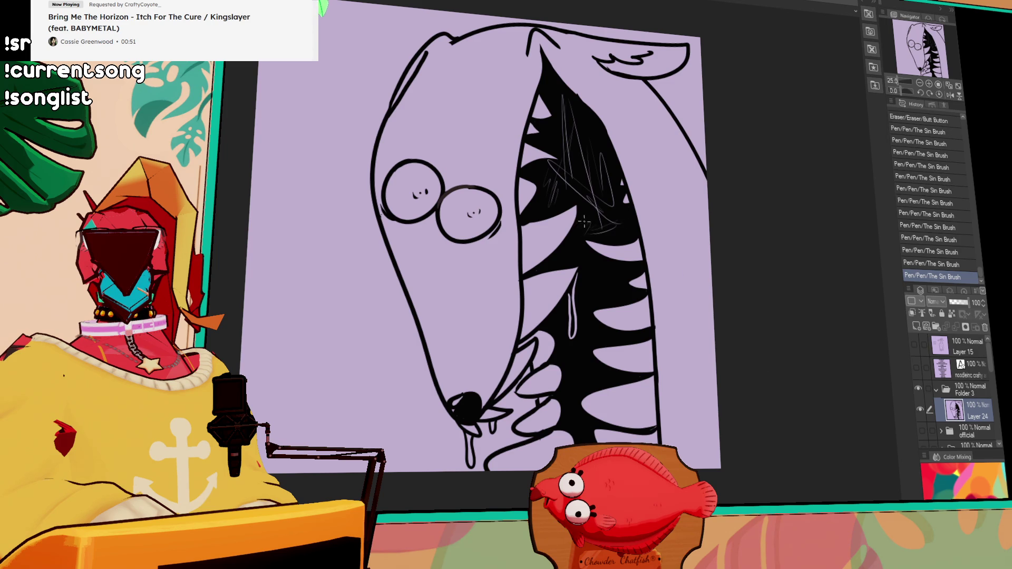
mouse_move(637, 264)
mouse_down()
mouse_move(594, 277)
mouse_move(604, 295)
mouse_move(577, 313)
mouse_move(598, 305)
mouse_move(603, 343)
mouse_up()
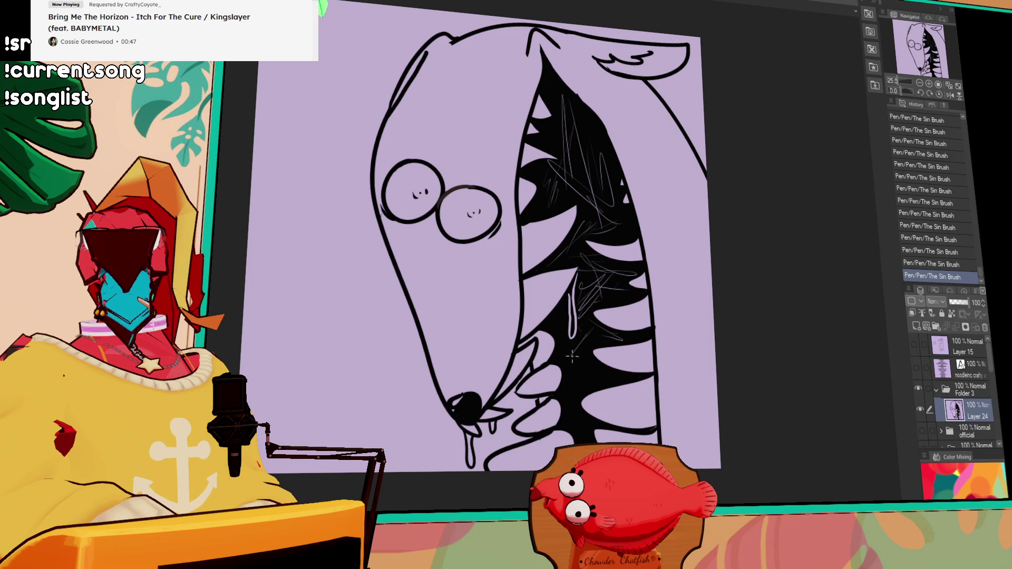
mouse_move(569, 312)
mouse_down()
mouse_move(558, 348)
mouse_move(581, 398)
mouse_up()
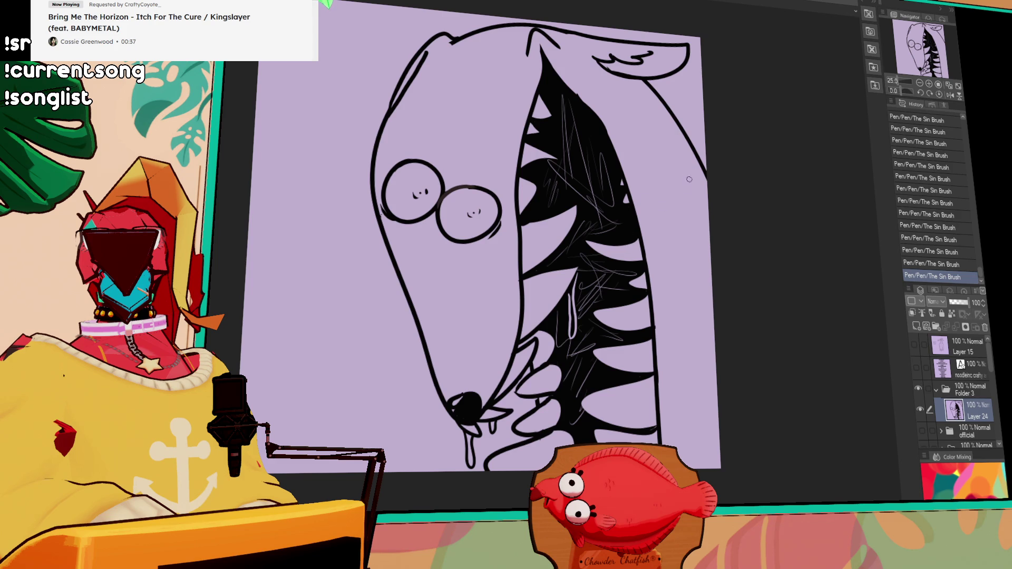
Replace the head outline behind the ear with a furry edge
drag(657, 91, 688, 136)
mouse_move(646, 84)
mouse_down()
mouse_move(688, 108)
mouse_move(704, 127)
mouse_move(703, 150)
mouse_up()
drag(747, 260, 725, 246)
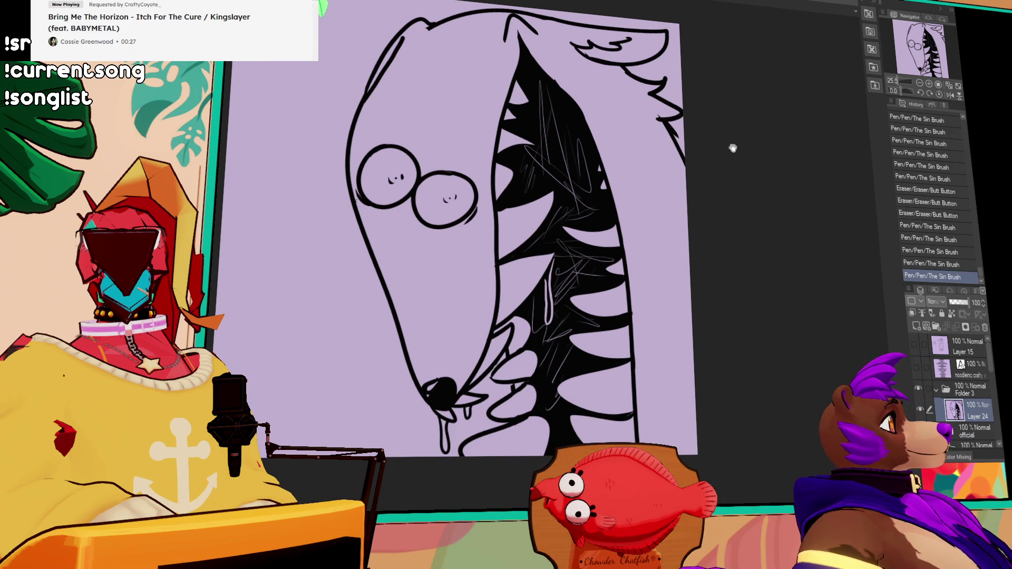
Lock transparent pixels, run a gradient over the line art, and add a base-colour layer
click(947, 317)
mouse_move(809, 237)
mouse_down()
mouse_move(808, 363)
mouse_move(792, 361)
mouse_up()
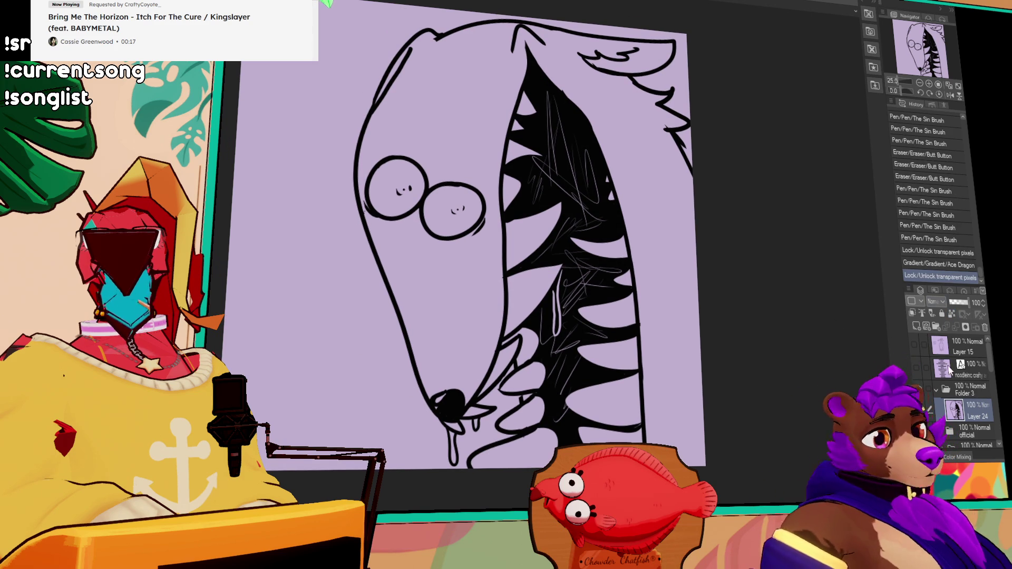
click(916, 324)
Move the new layer under the line art and fill it light purple
drag(961, 407, 974, 435)
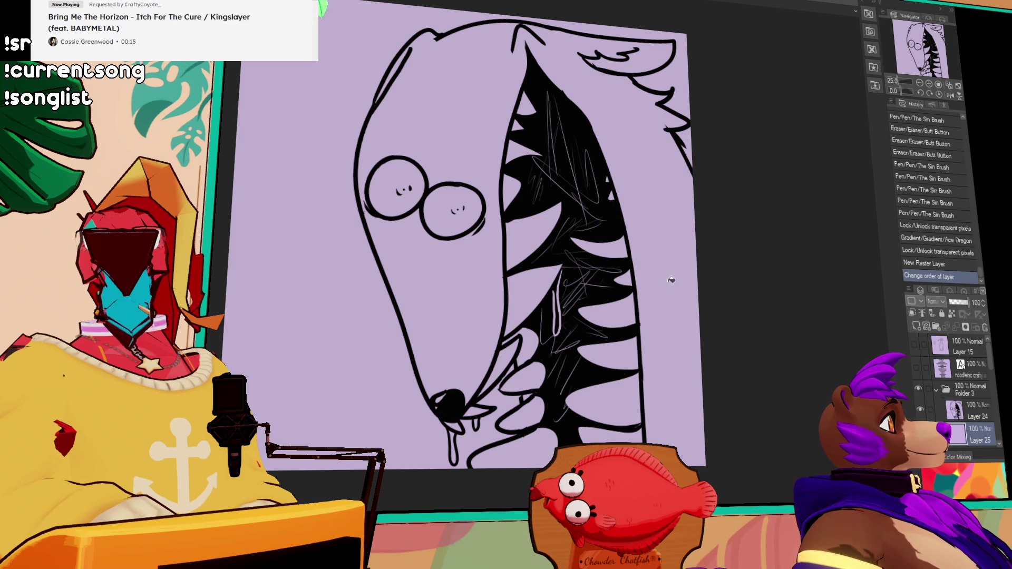
click(656, 167)
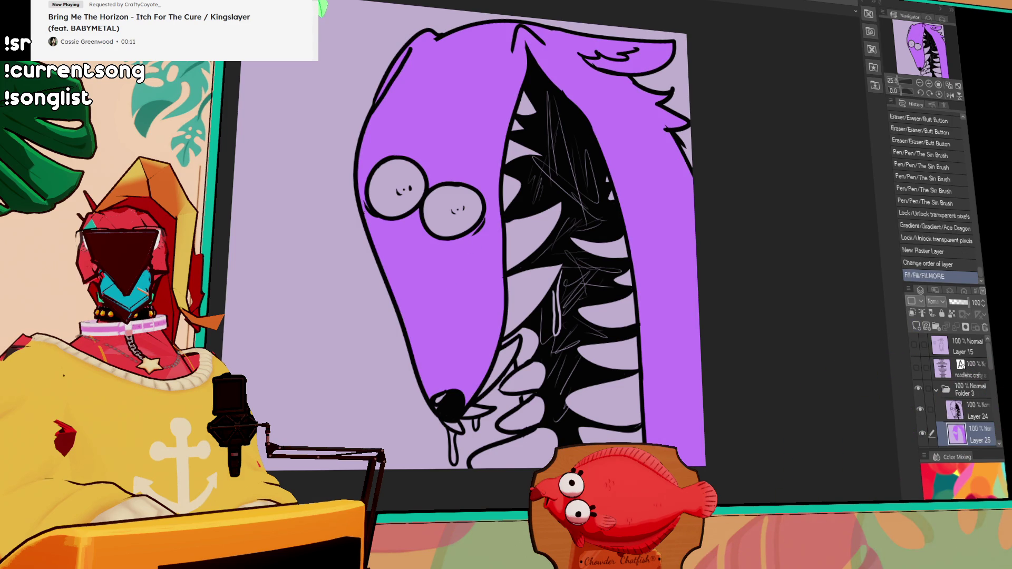
click(686, 113)
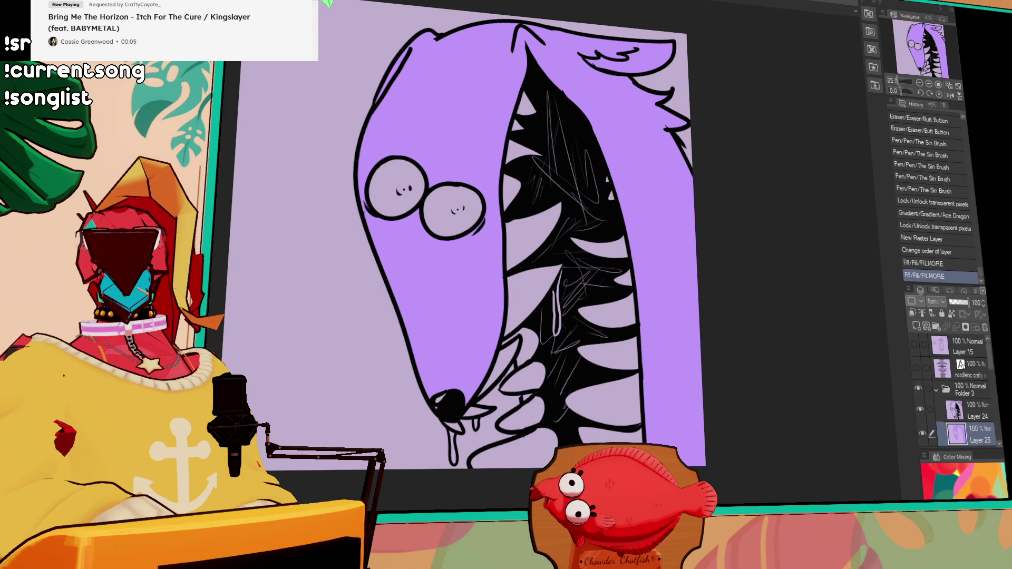
Paint purple shading above and below the left eye
drag(438, 177, 497, 184)
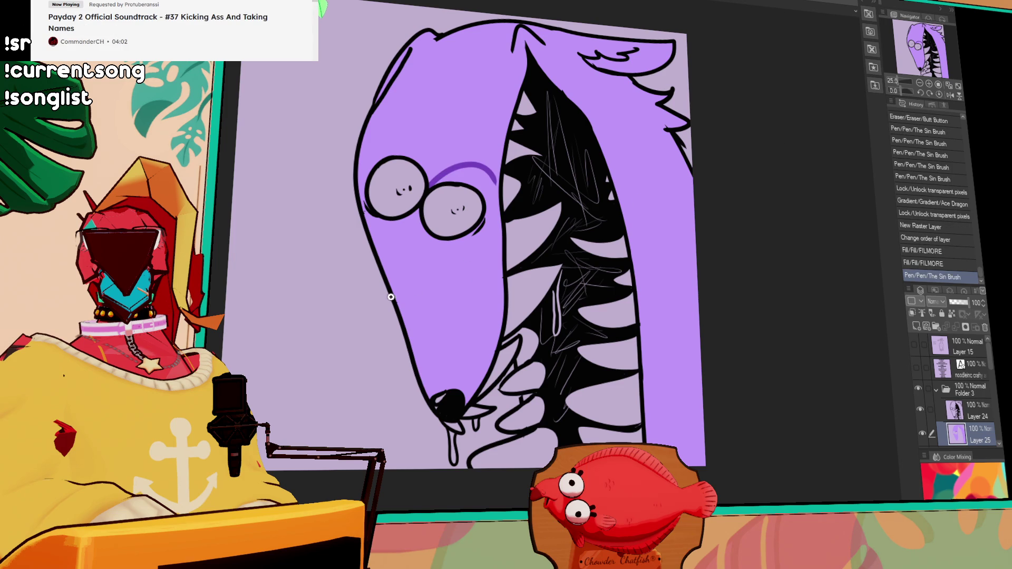
key(ctrl+z)
mouse_move(427, 186)
mouse_down()
mouse_move(370, 142)
mouse_move(363, 190)
mouse_up()
click(396, 145)
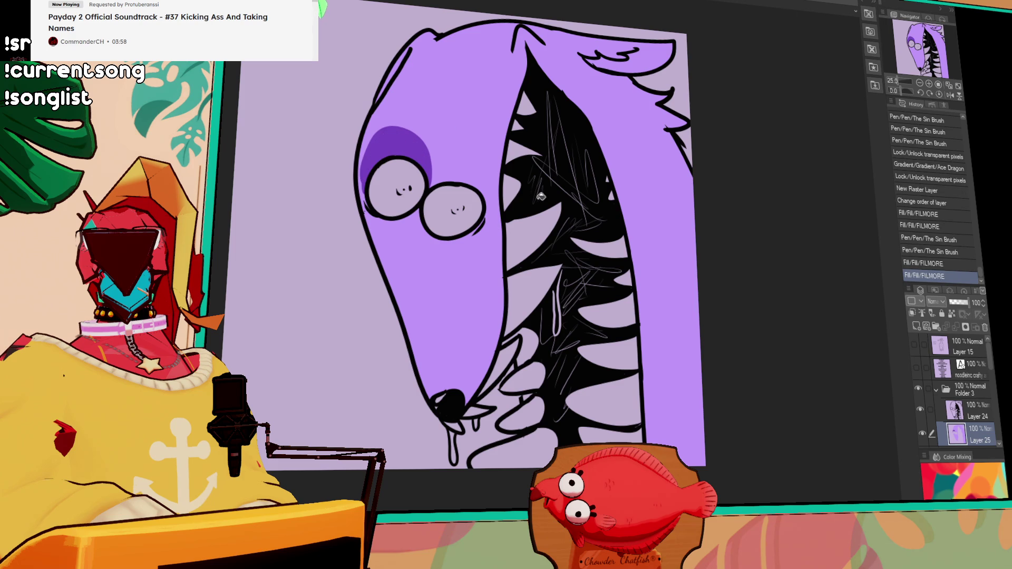
mouse_move(364, 202)
mouse_down()
mouse_move(389, 228)
mouse_move(408, 214)
mouse_up()
mouse_move(370, 164)
mouse_down()
mouse_move(363, 174)
mouse_move(391, 160)
mouse_up()
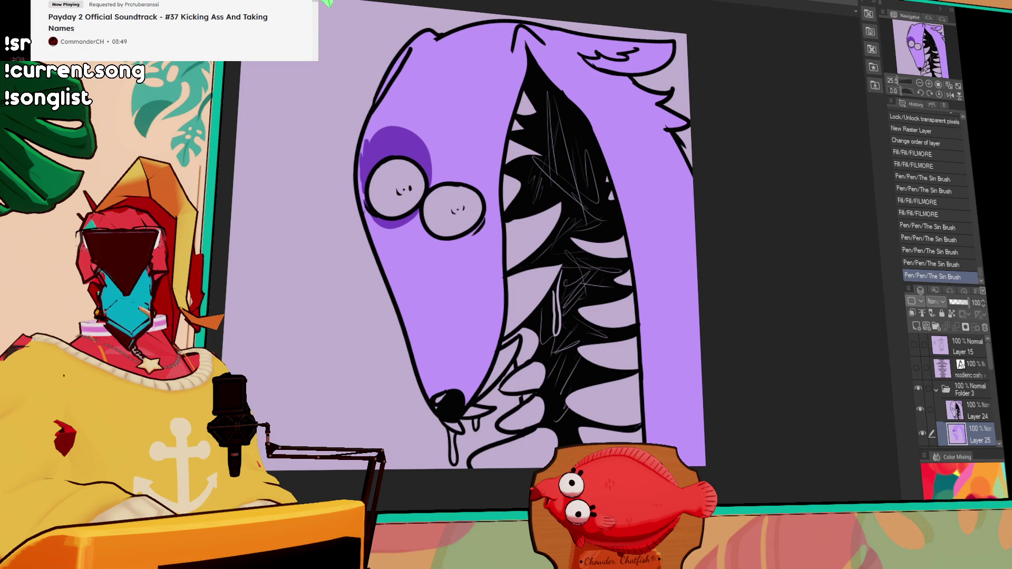
Fill every upper and lower tooth white with the fill bucket
key(g)
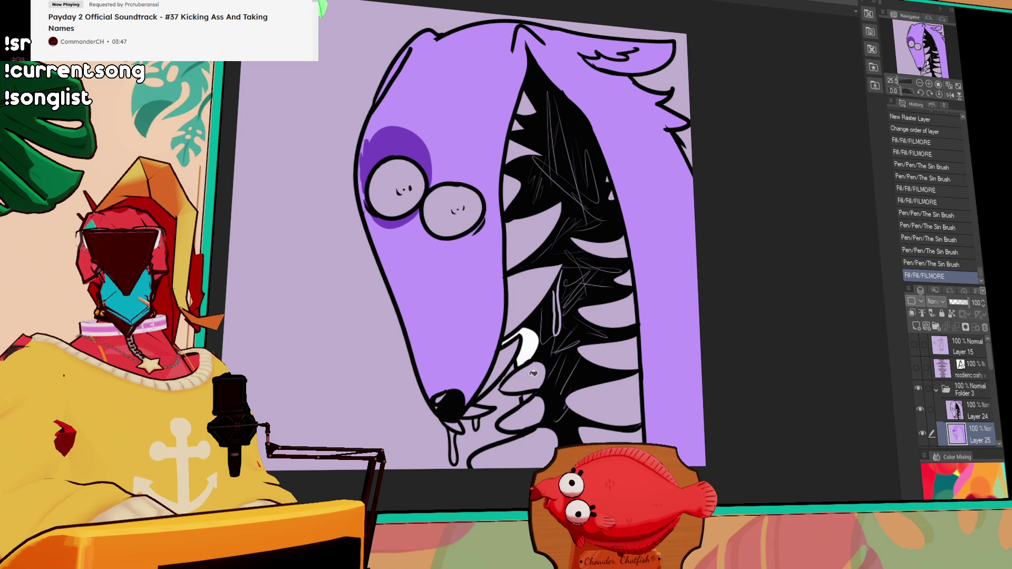
click(498, 371)
click(534, 297)
click(536, 374)
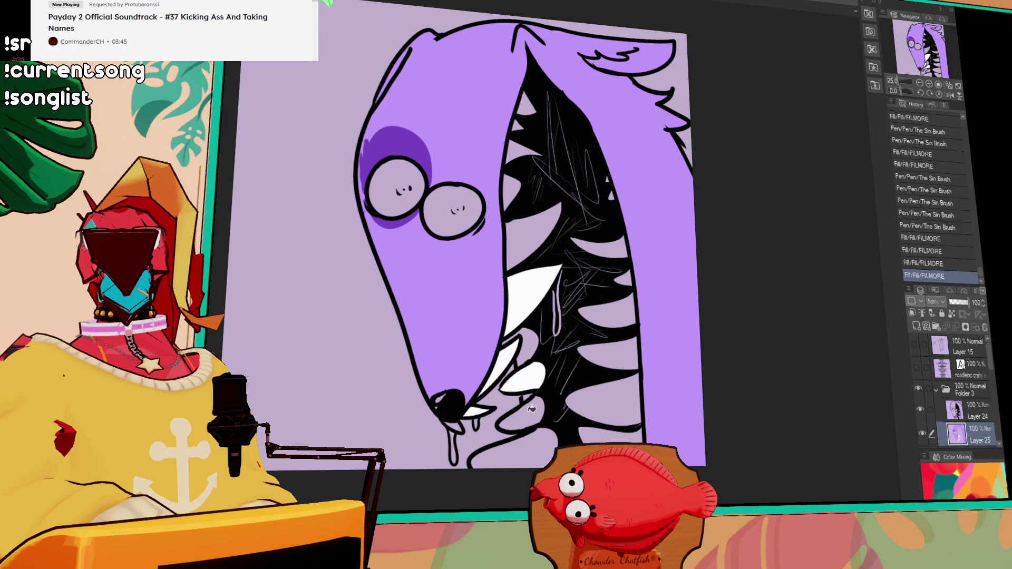
click(537, 403)
click(538, 448)
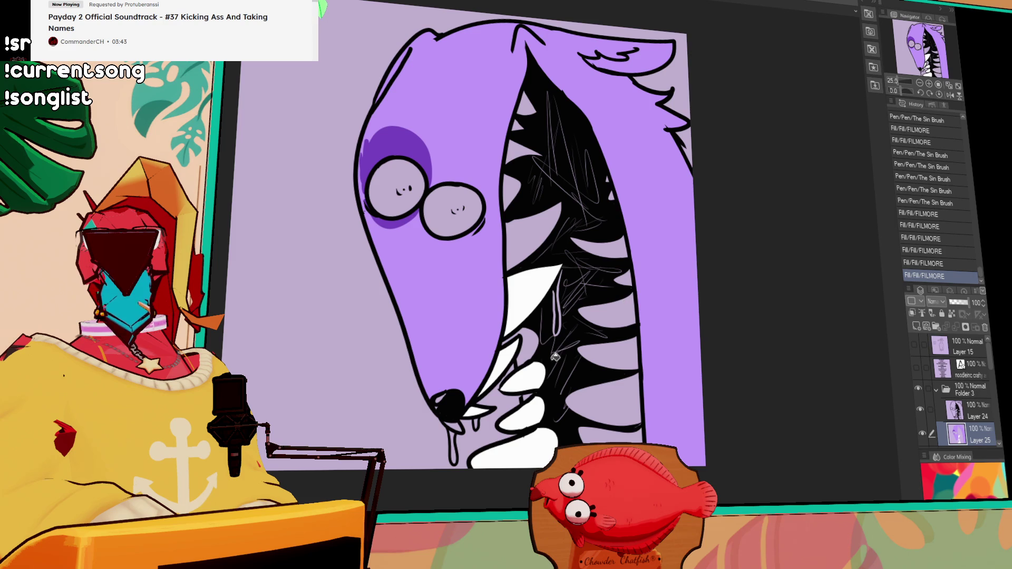
click(459, 417)
click(531, 238)
click(516, 193)
click(522, 153)
click(526, 103)
click(611, 237)
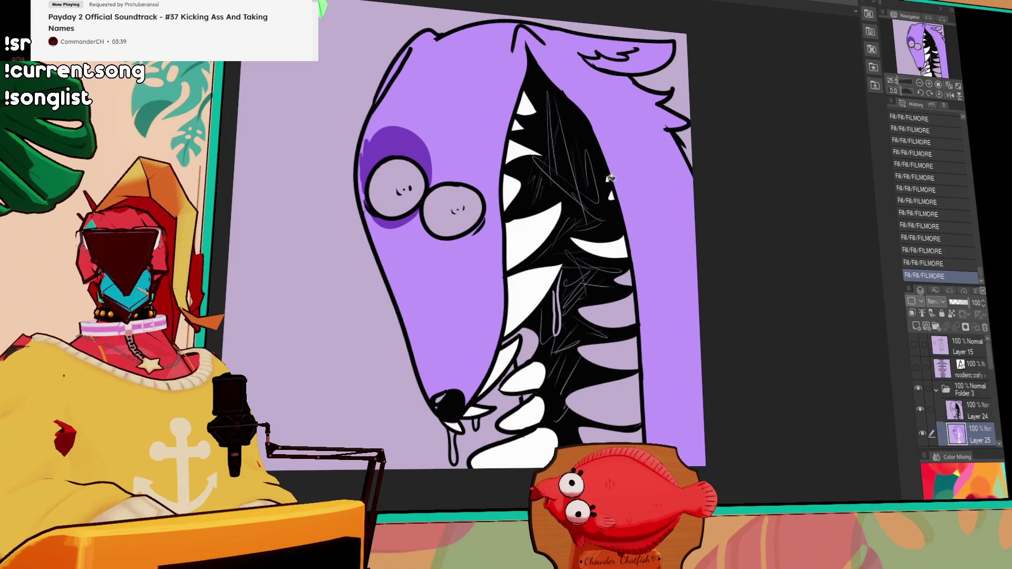
click(629, 273)
click(626, 311)
click(625, 351)
click(630, 388)
click(630, 430)
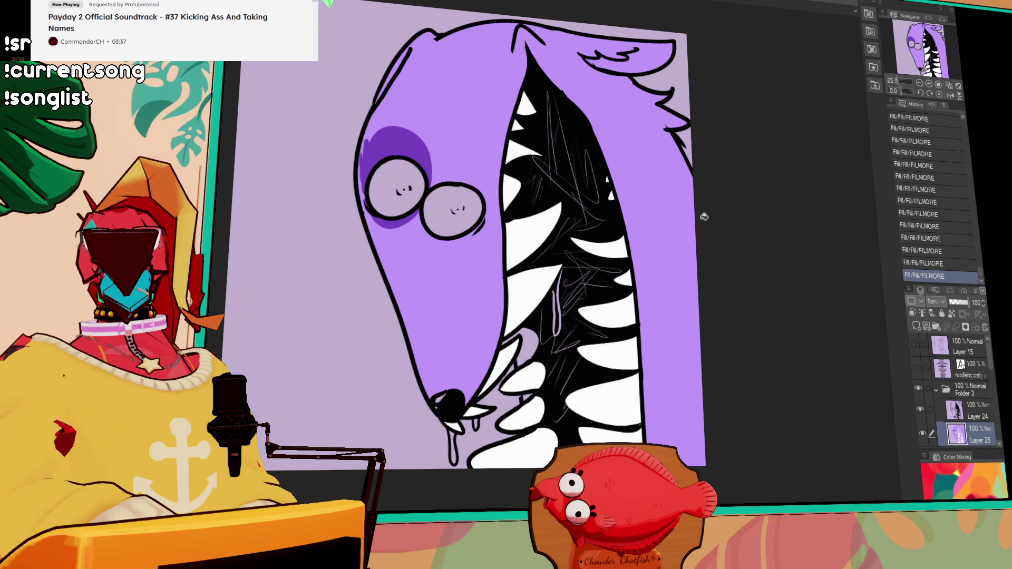
Erase the stray scribbles near the lower jaw on Layer 24
click(967, 410)
drag(510, 365, 506, 374)
drag(522, 354, 504, 377)
drag(518, 353, 515, 375)
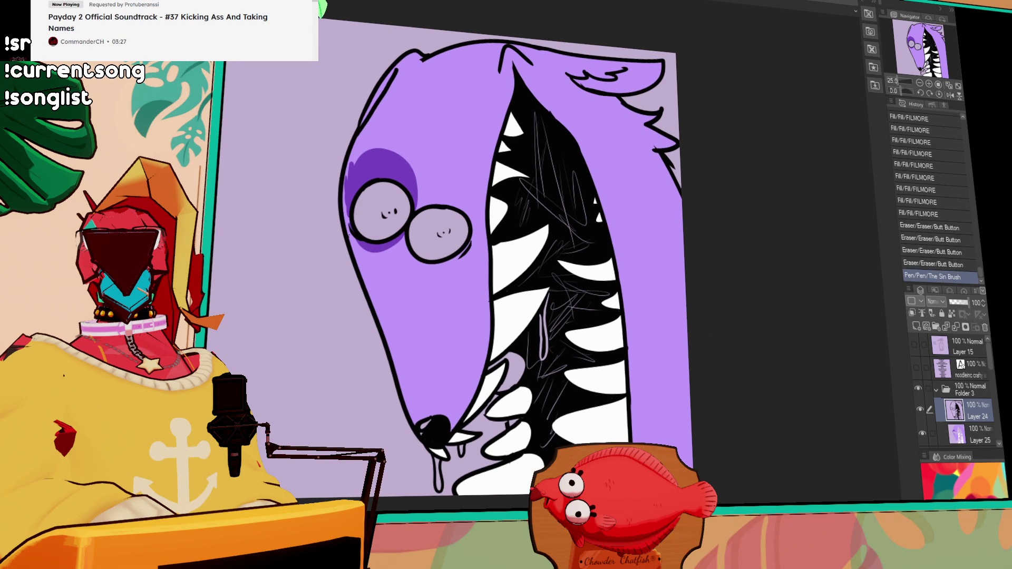
Fill both eyes yellow, settling the fills on Layer 25
click(383, 214)
click(439, 233)
key(ctrl+z)
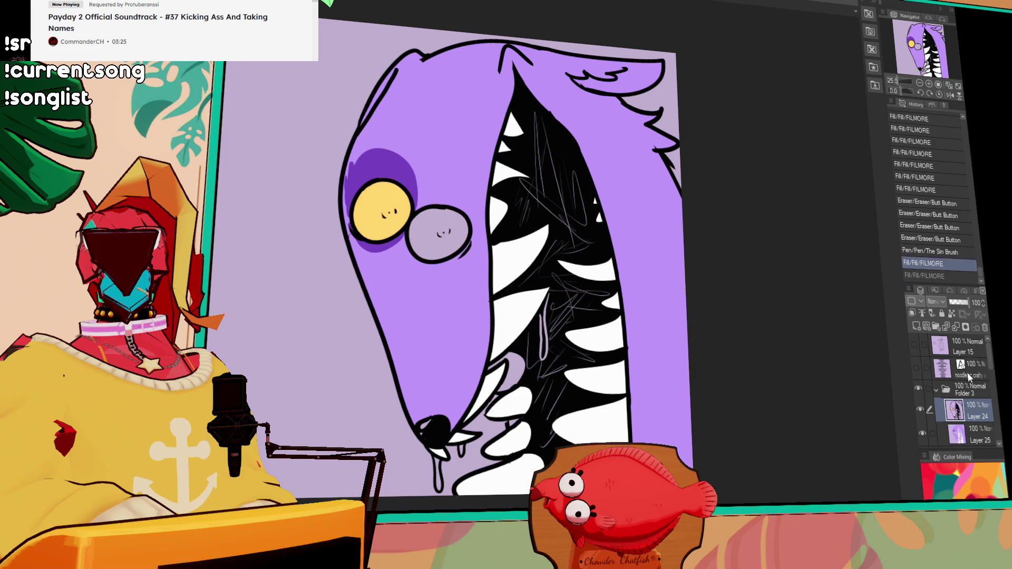
key(ctrl+z)
click(968, 427)
key(ctrl+y)
key(ctrl+y)
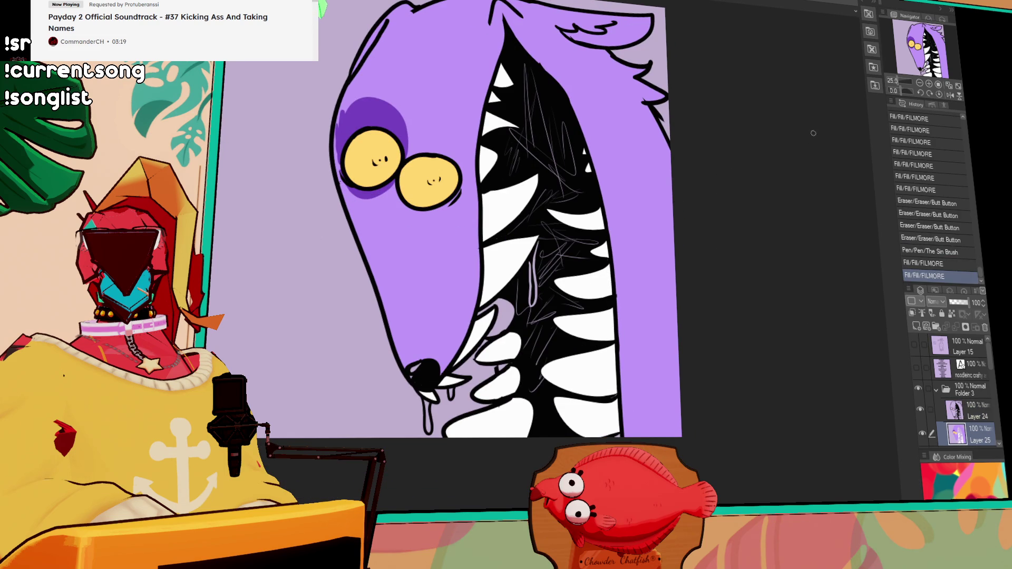
Touch up the top of the mouth and fill the grey patch beside a tooth white
drag(498, 44, 510, 18)
drag(506, 24, 522, 15)
drag(608, 225, 646, 236)
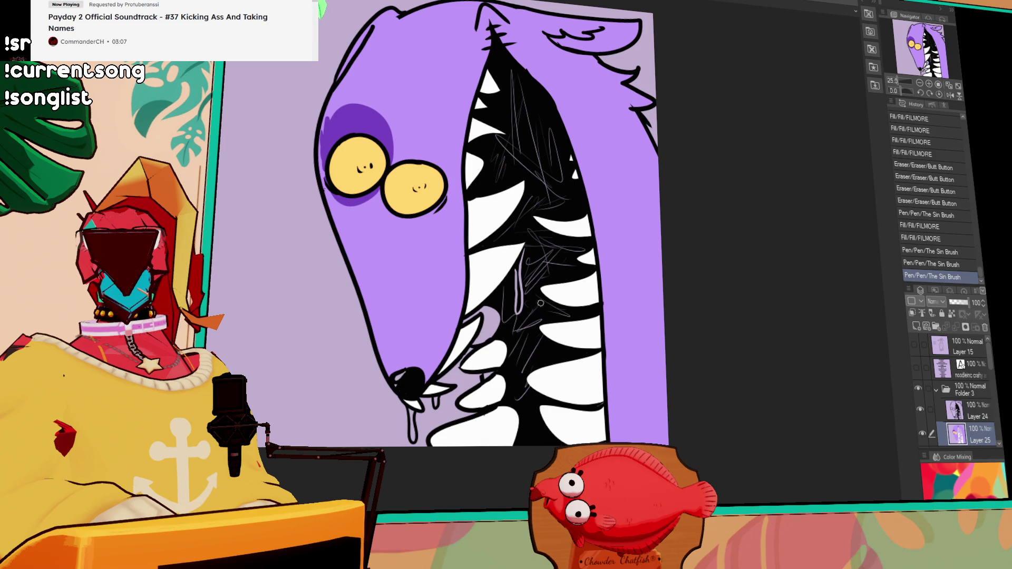
key(g)
click(491, 319)
click(464, 331)
scroll(632, 349, up, 2)
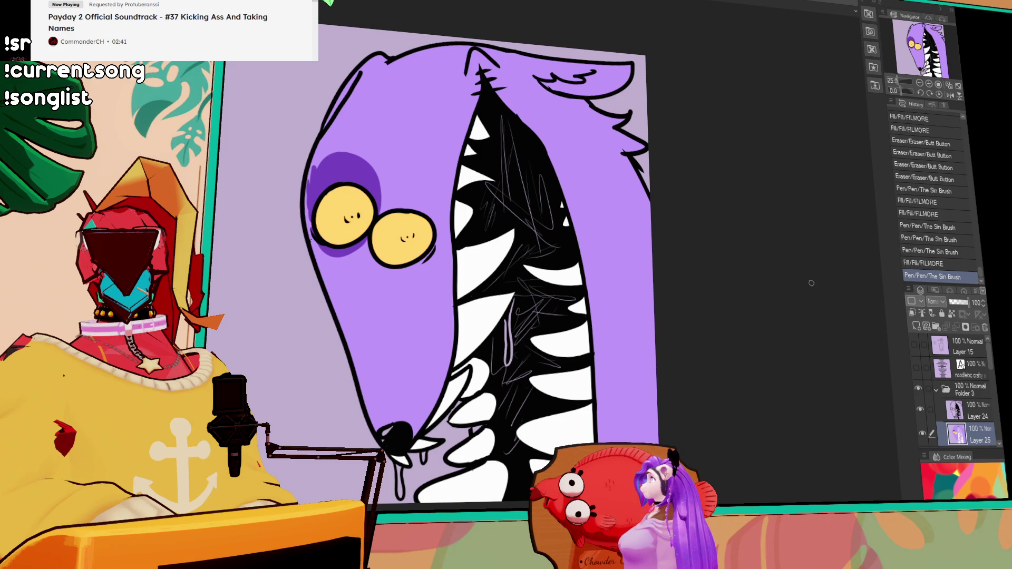
Draw stitch marks across the forehead outline and a shading line inside the ear
drag(808, 296, 809, 272)
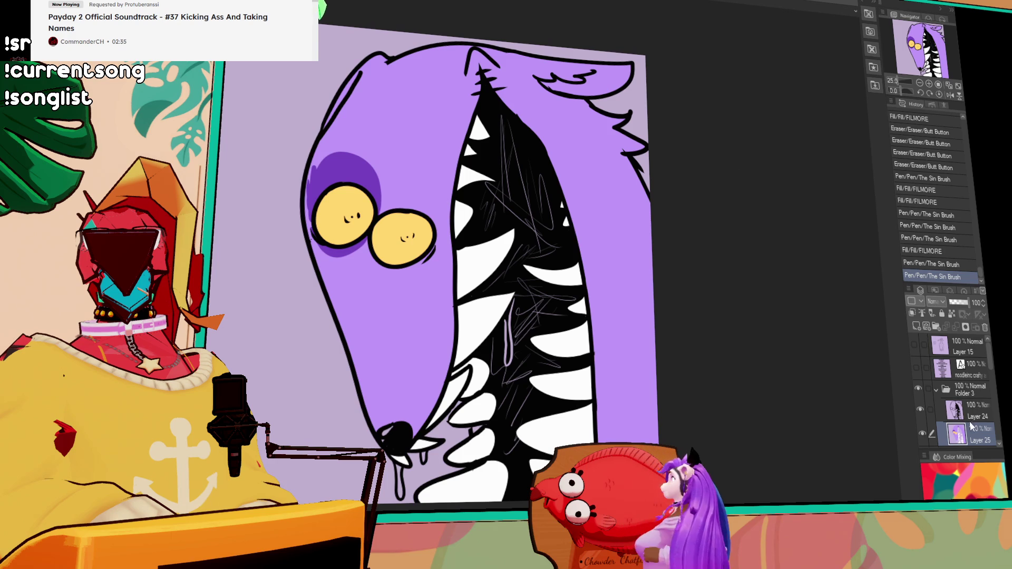
drag(352, 75, 344, 102)
drag(340, 86, 366, 93)
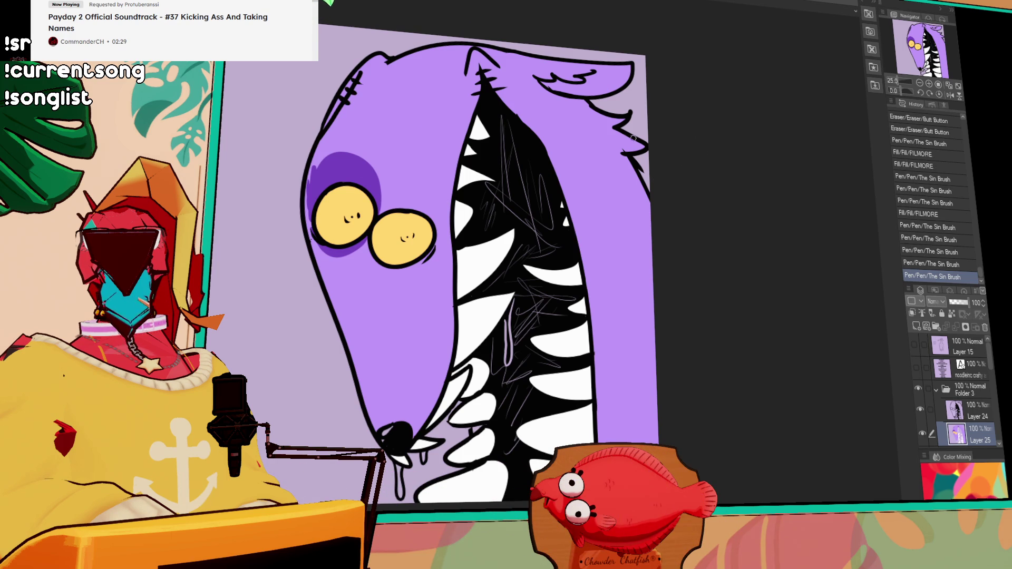
drag(586, 103, 539, 136)
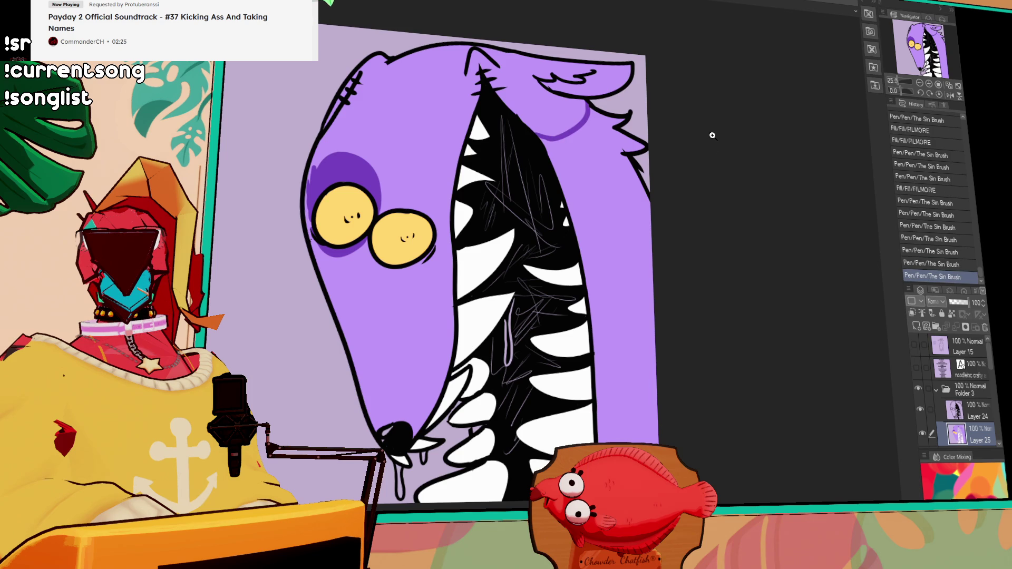
Fill the right side strip and the area under the ear darker purple
click(627, 222)
click(577, 121)
drag(575, 121, 555, 125)
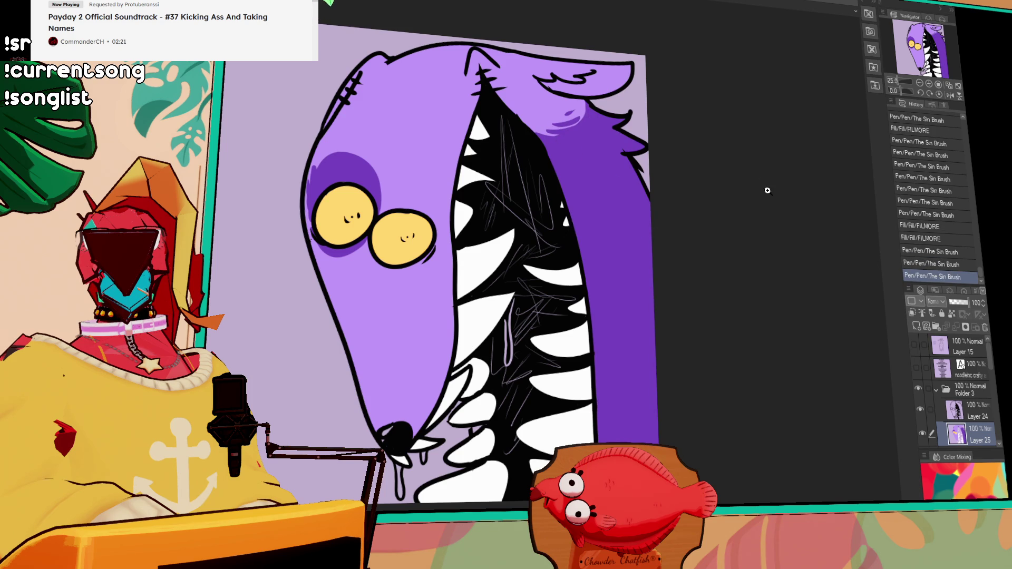
Fill the strip's lower part light purple and blend its edge into the dark purple
click(611, 351)
click(636, 355)
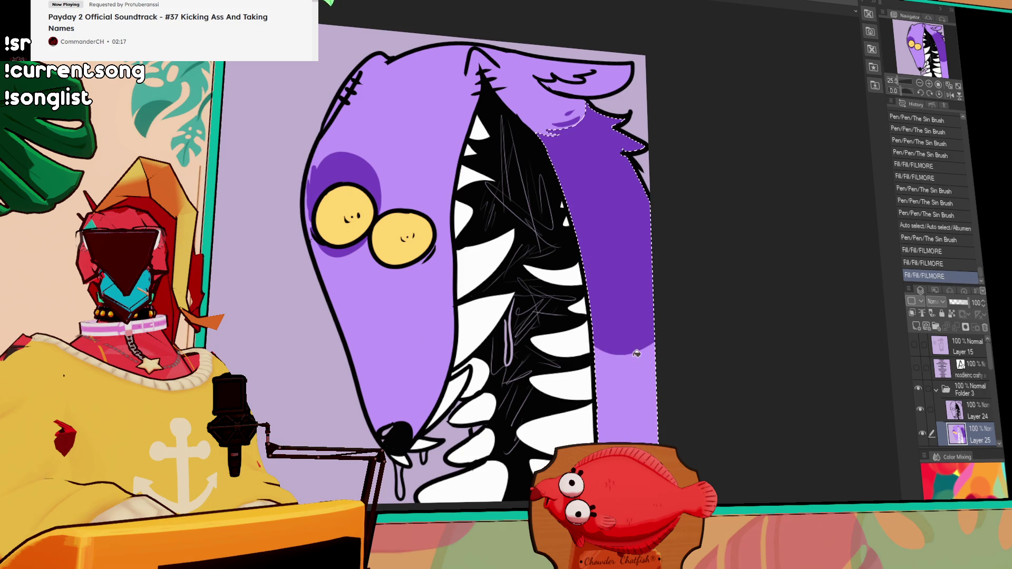
drag(607, 346, 647, 354)
drag(609, 358, 640, 362)
drag(613, 367, 626, 372)
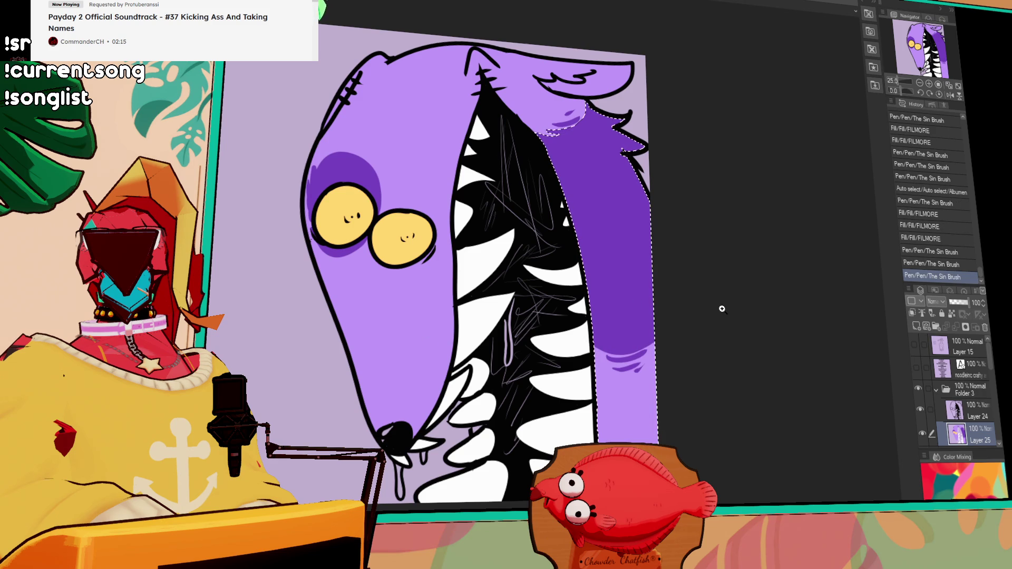
key(ctrl+d)
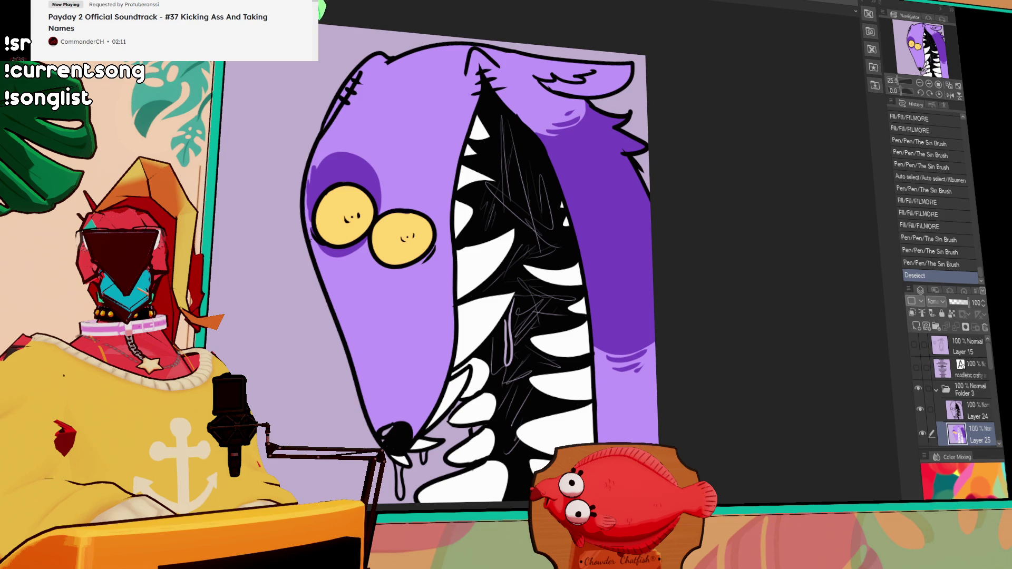
Revert the accidental merge of Layer 24 into Layer 25 via History
click(988, 418)
key(ctrl+a)
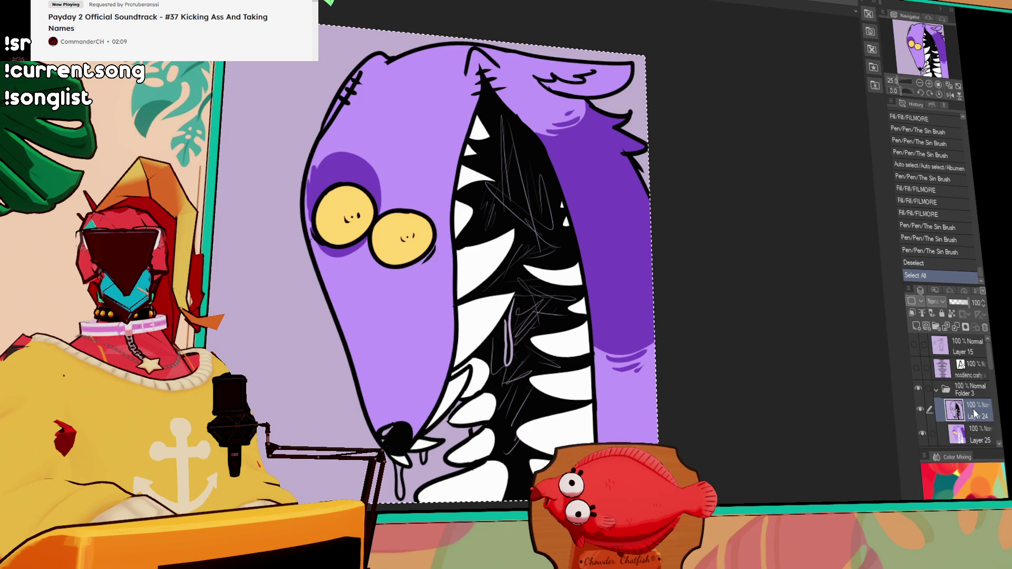
click(972, 321)
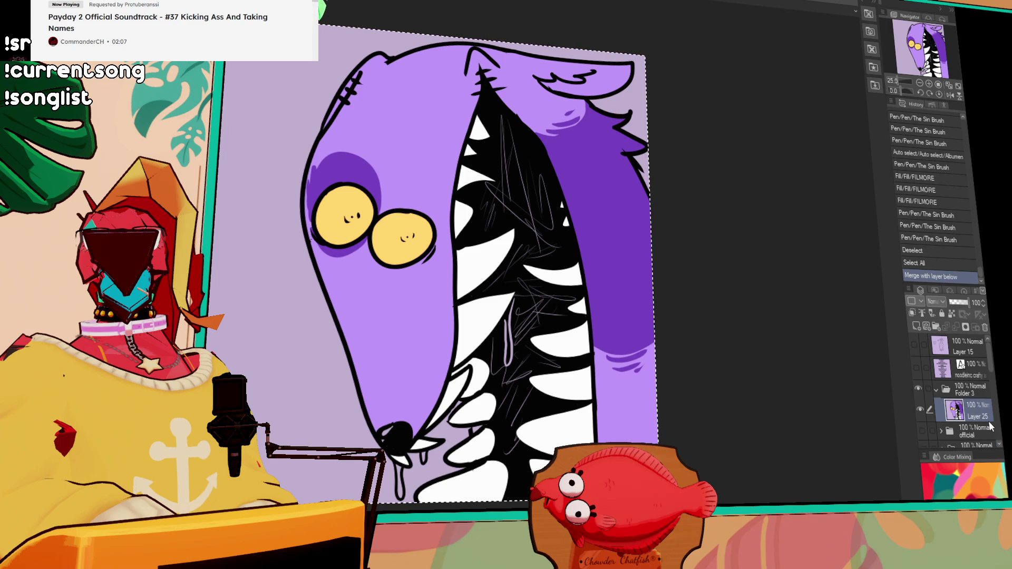
click(942, 252)
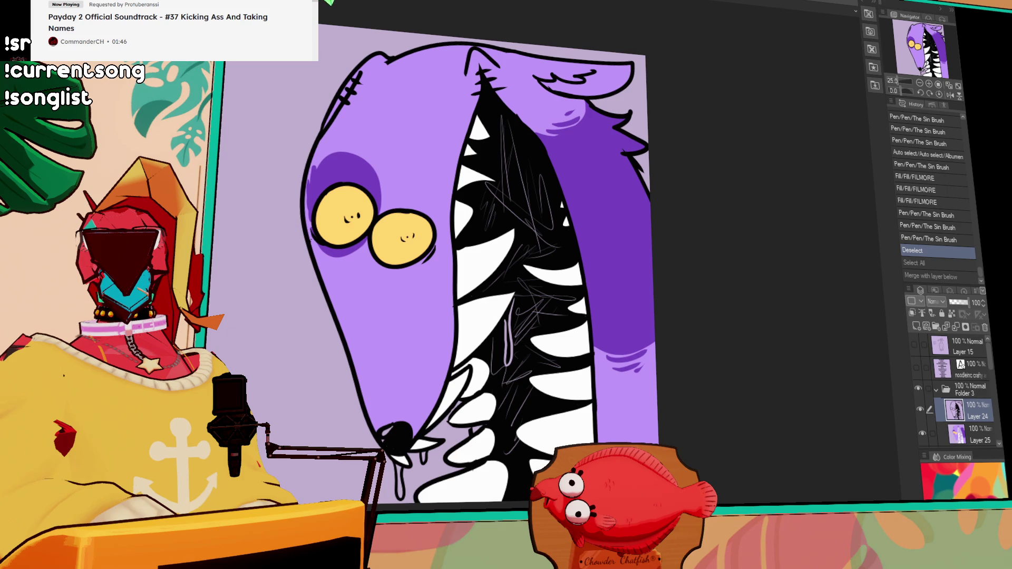
key(alt+bracketleft)
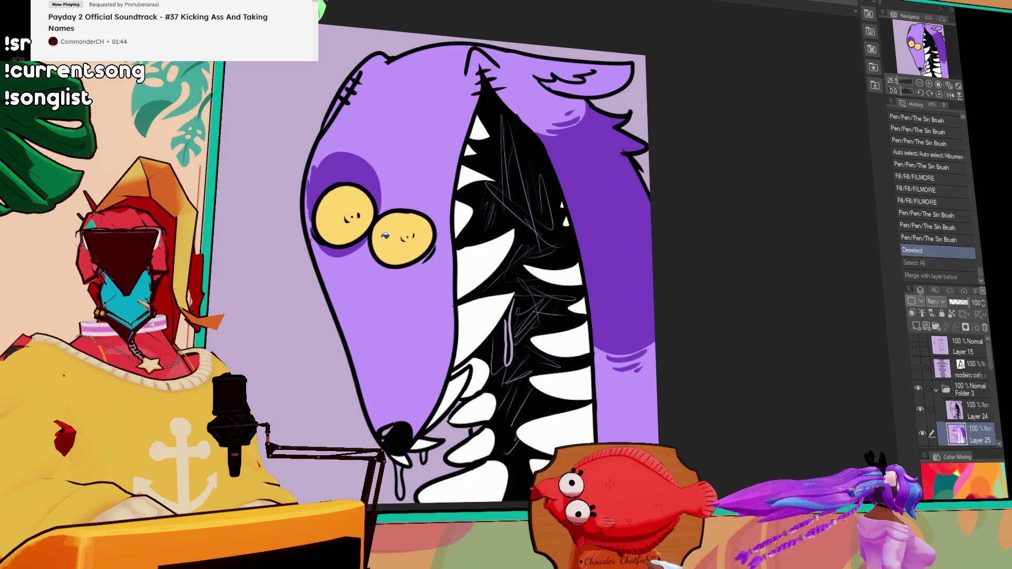
Fill both eyes white, then undo the accidental merge and select-all
click(383, 234)
click(348, 217)
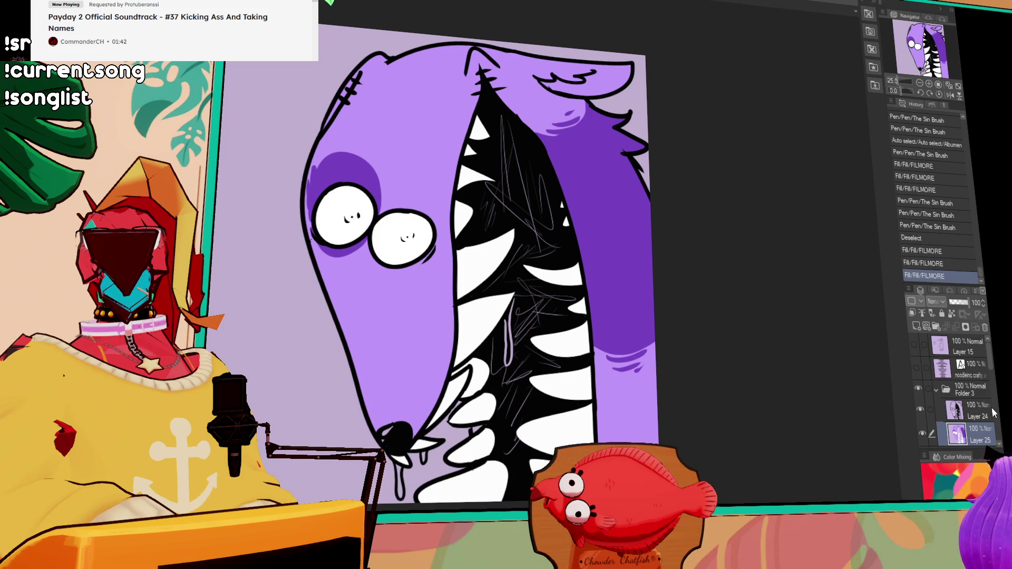
key(ctrl+e)
key(ctrl+a)
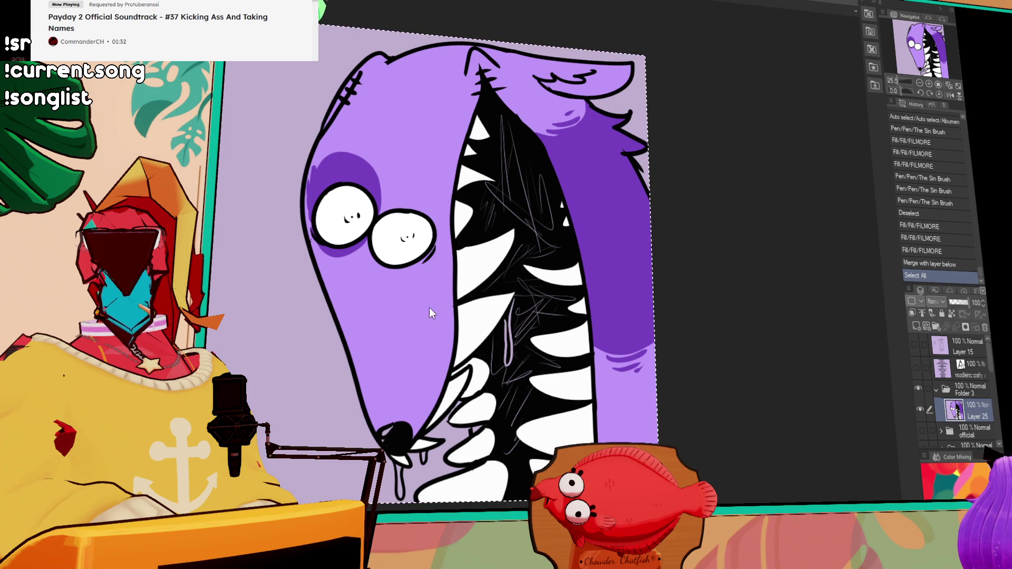
key(ctrl+z)
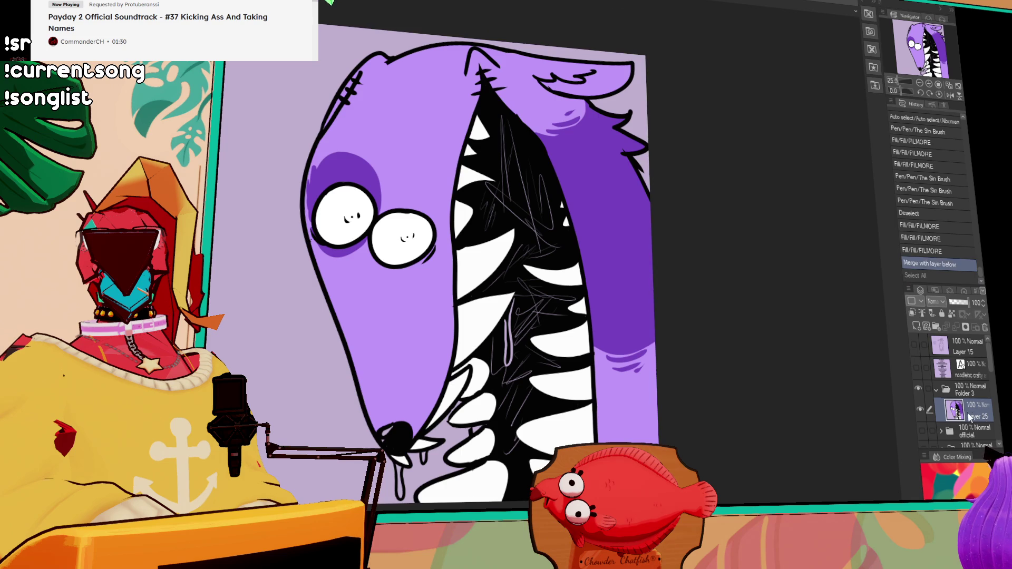
key(ctrl+z)
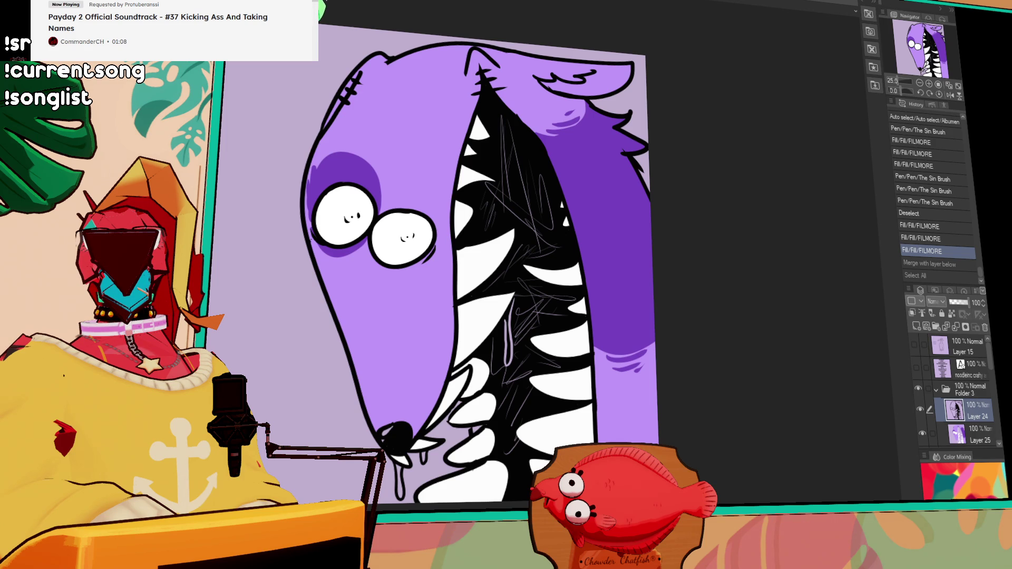
Hide and collapse Folder 3, name it 'noodle inc', and add a new layer folder
click(937, 388)
click(923, 389)
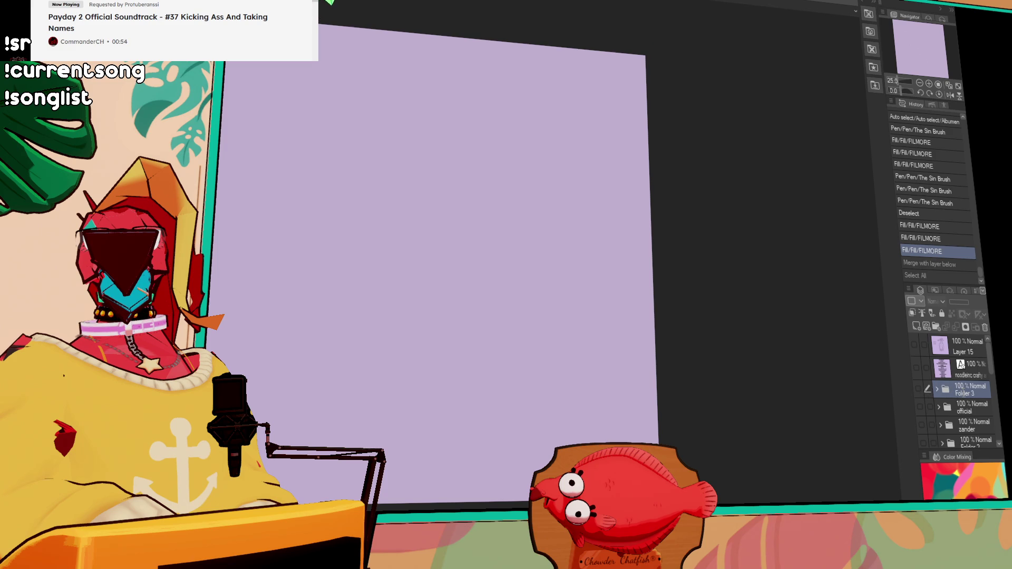
key(Return)
click(930, 328)
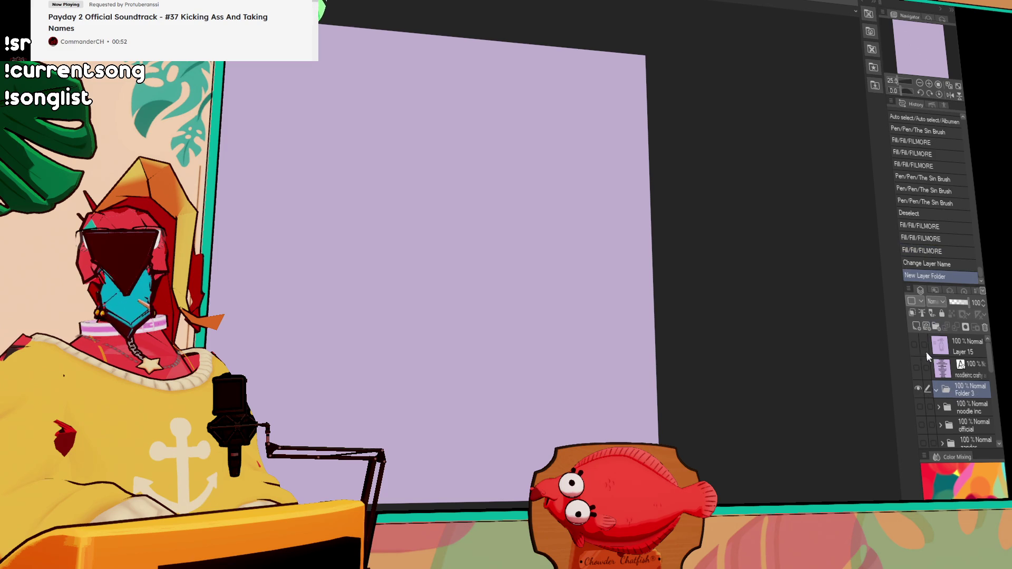
click(917, 366)
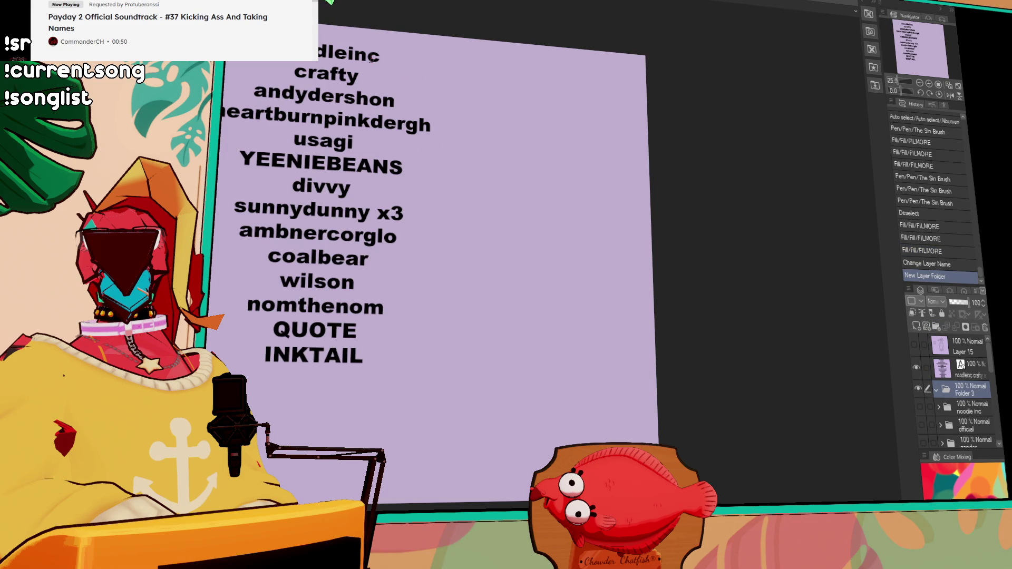
Remove 'noodleinc' from the name list text so the list begins with crafty
drag(369, 57, 253, 64)
key(Delete)
key(Delete)
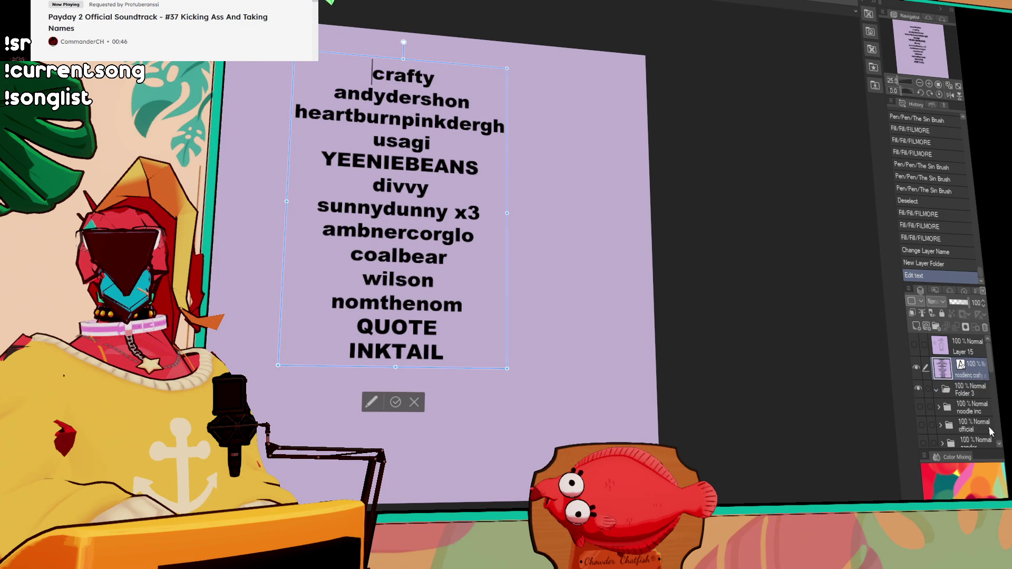
key(Escape)
click(969, 386)
click(935, 326)
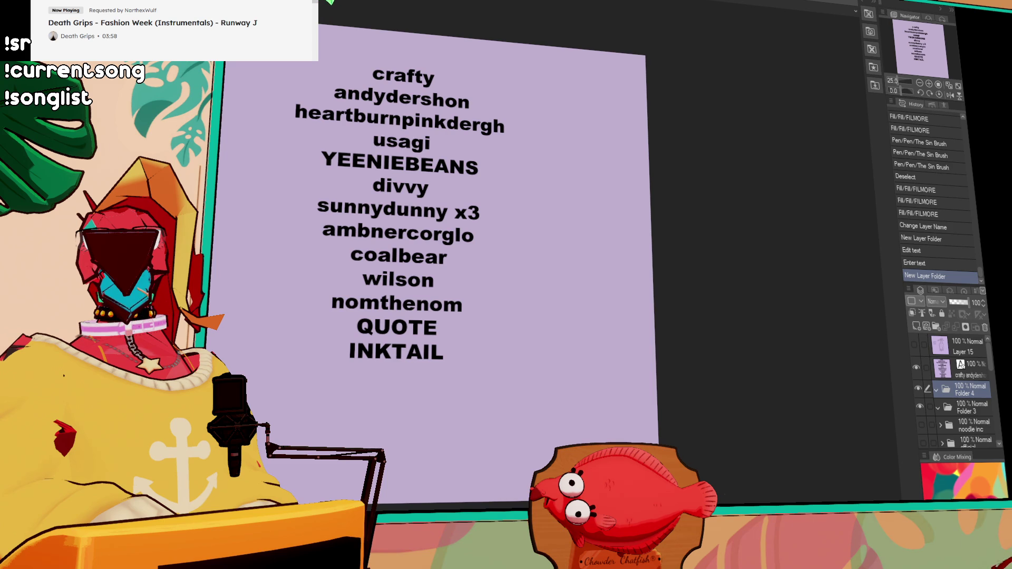
scroll(926, 432, down, 1)
Show the zander wolf drawing, hide the name list, and fill the raised paw white on Layer 21
click(923, 430)
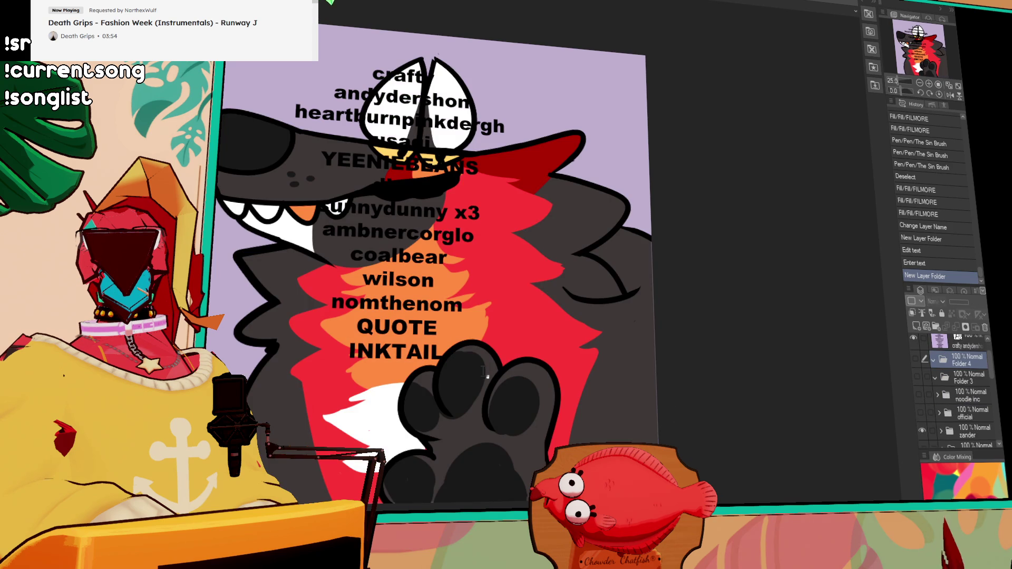
scroll(925, 368, up, 1)
click(917, 366)
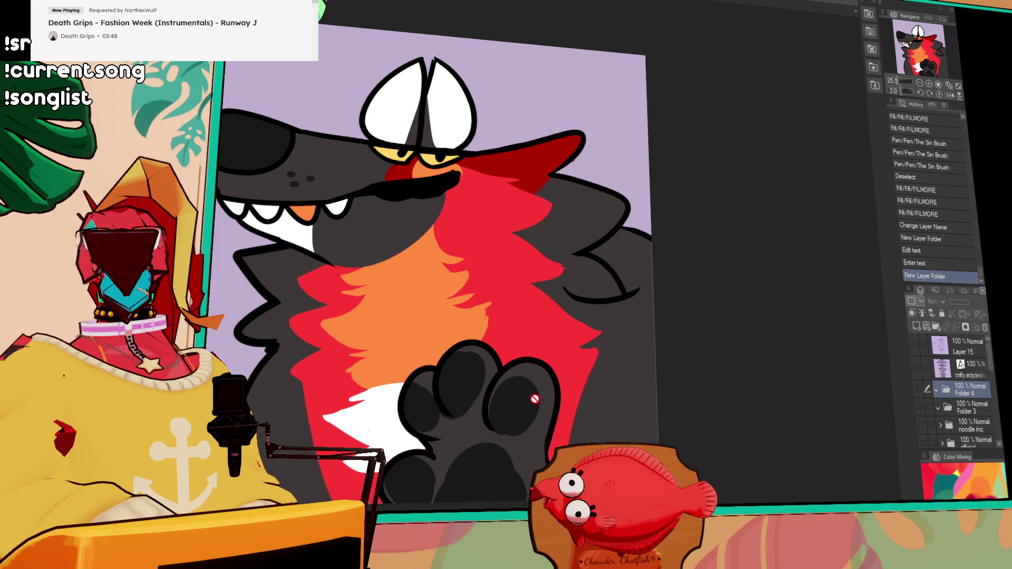
scroll(941, 400, down, 3)
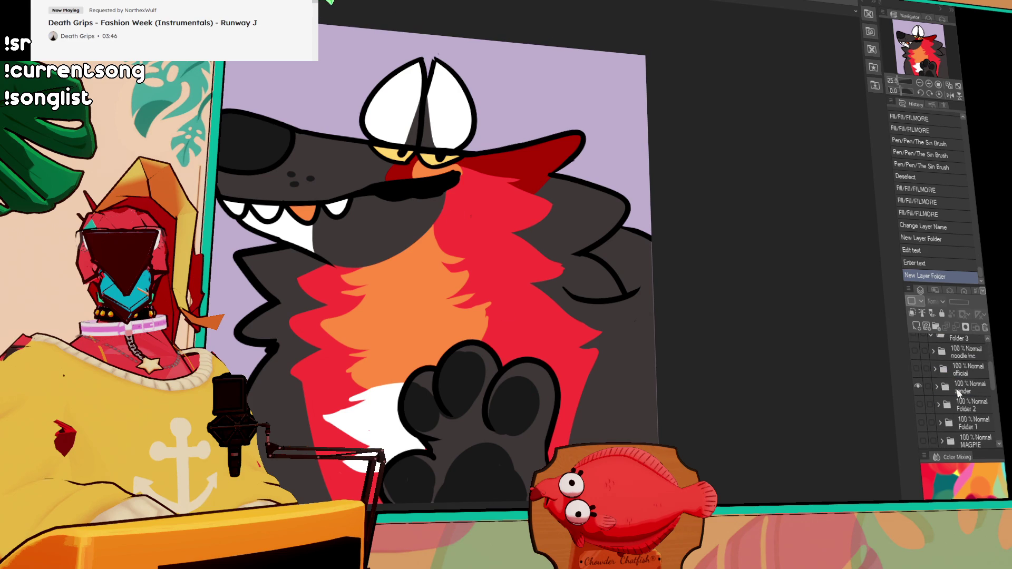
click(963, 431)
click(553, 392)
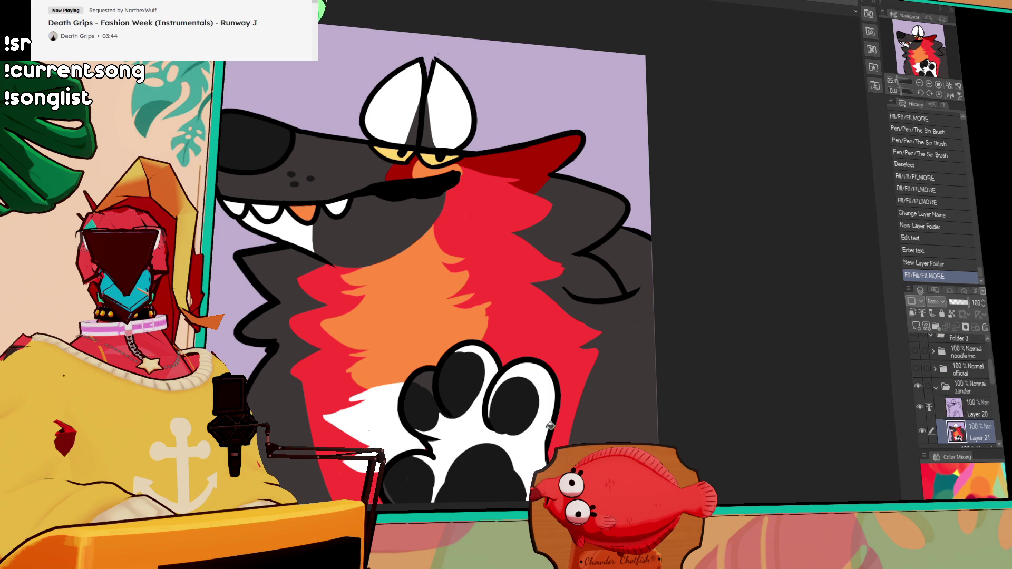
click(431, 377)
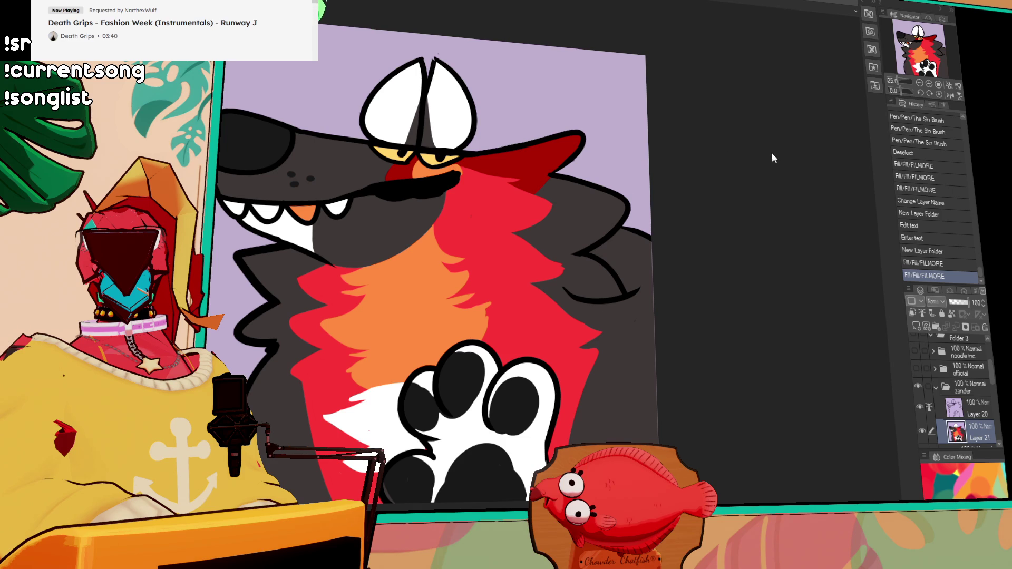
click(969, 408)
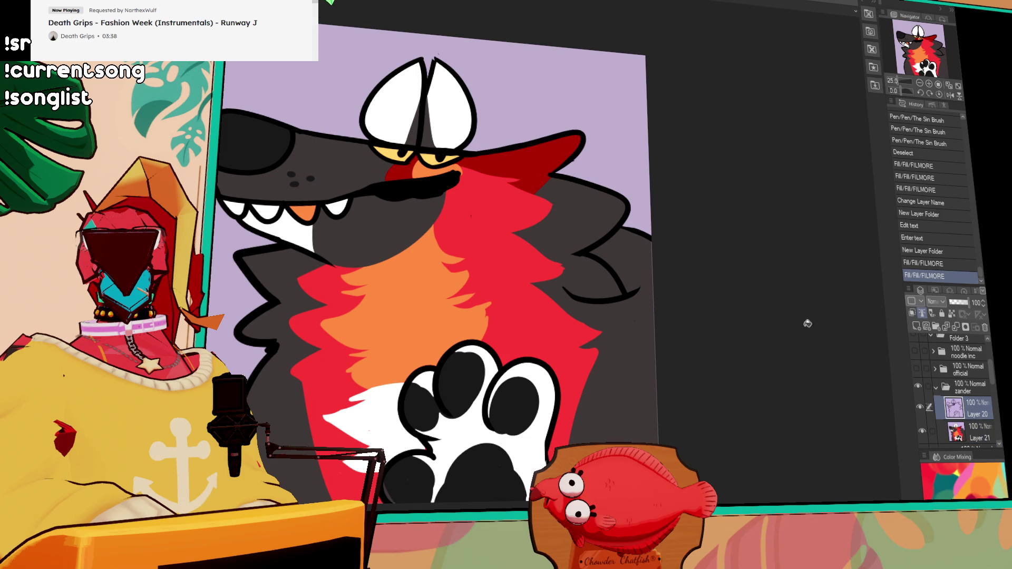
Draw three claw outlines on the wolf's paw on Layer 20
drag(524, 357, 560, 374)
key(ctrl+z)
drag(455, 336, 475, 342)
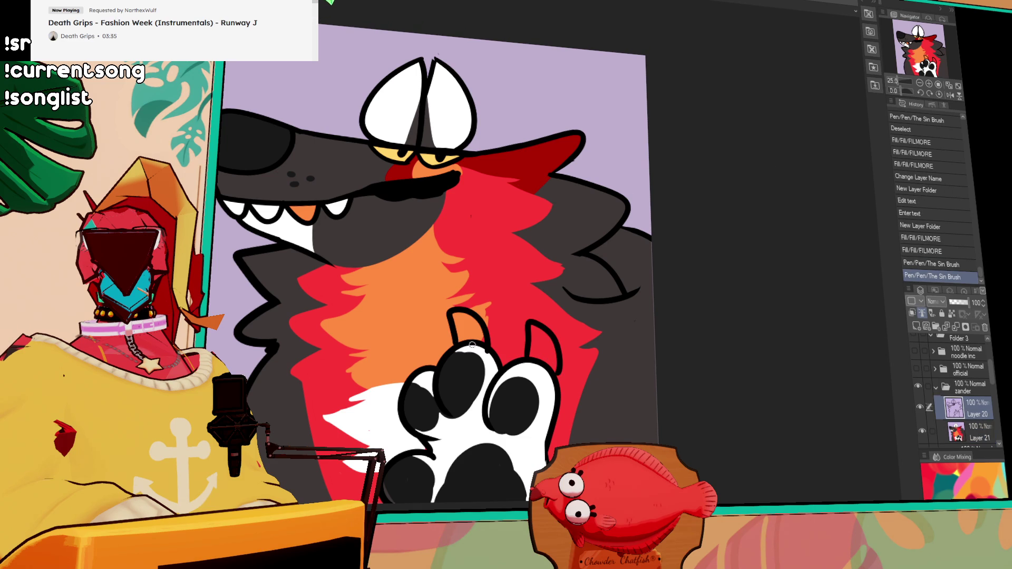
drag(386, 352, 425, 363)
drag(348, 463, 367, 498)
drag(561, 370, 570, 356)
drag(573, 352, 580, 348)
Fill the three claws yellow on Layer 21 with small outline touch-ups
click(971, 431)
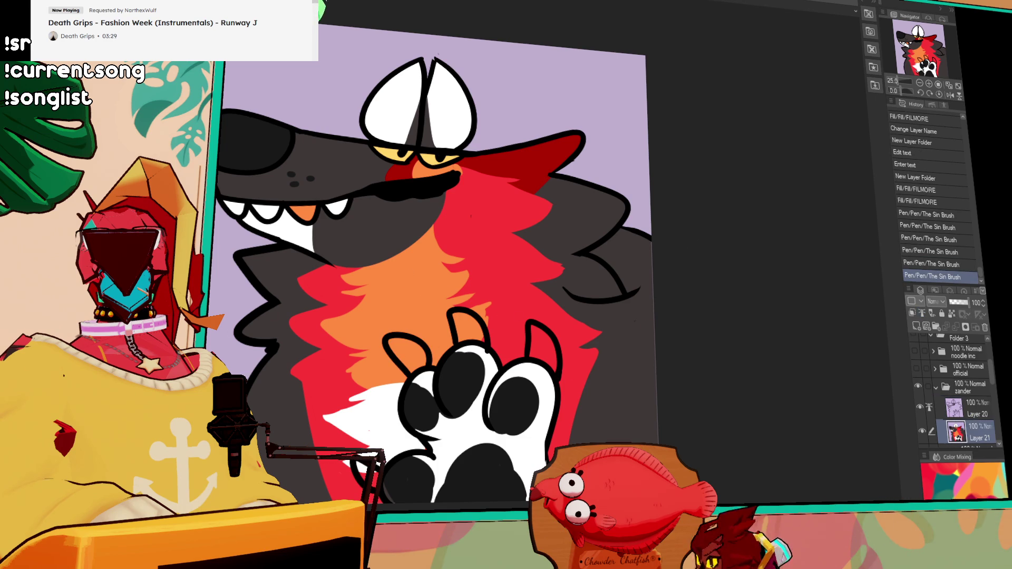
click(484, 334)
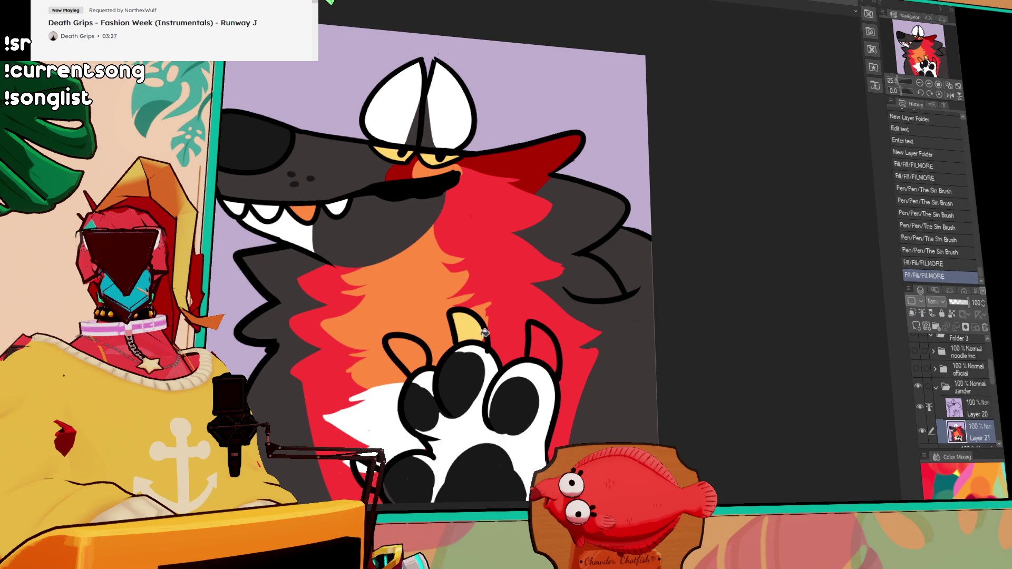
drag(628, 253, 632, 259)
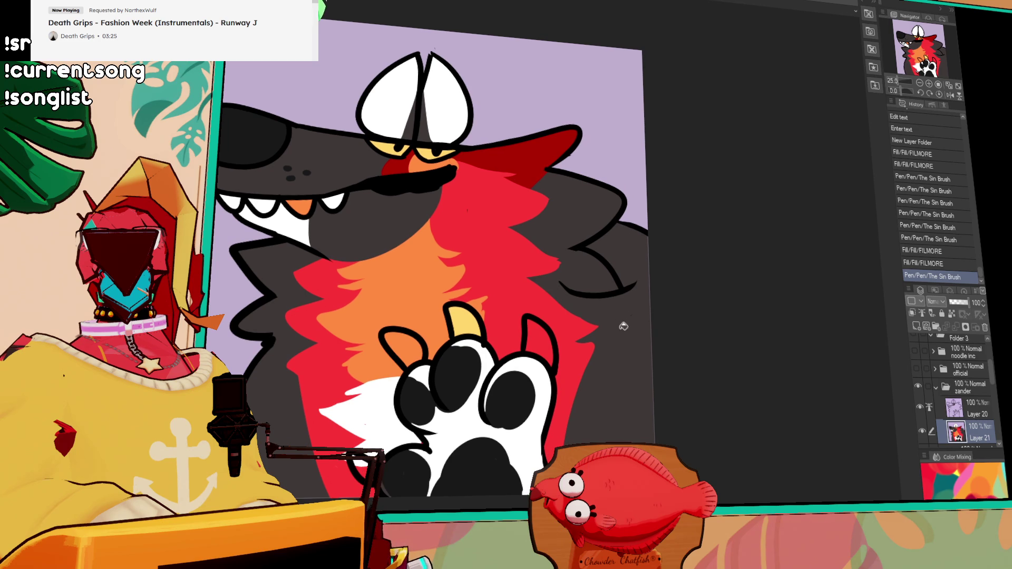
drag(622, 326, 626, 318)
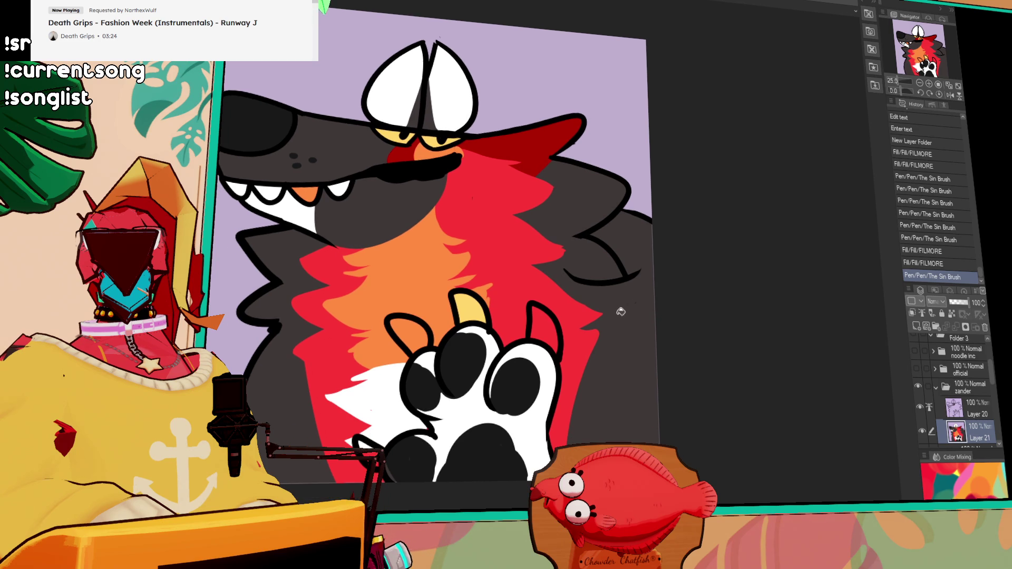
click(546, 324)
click(407, 332)
drag(395, 391, 402, 398)
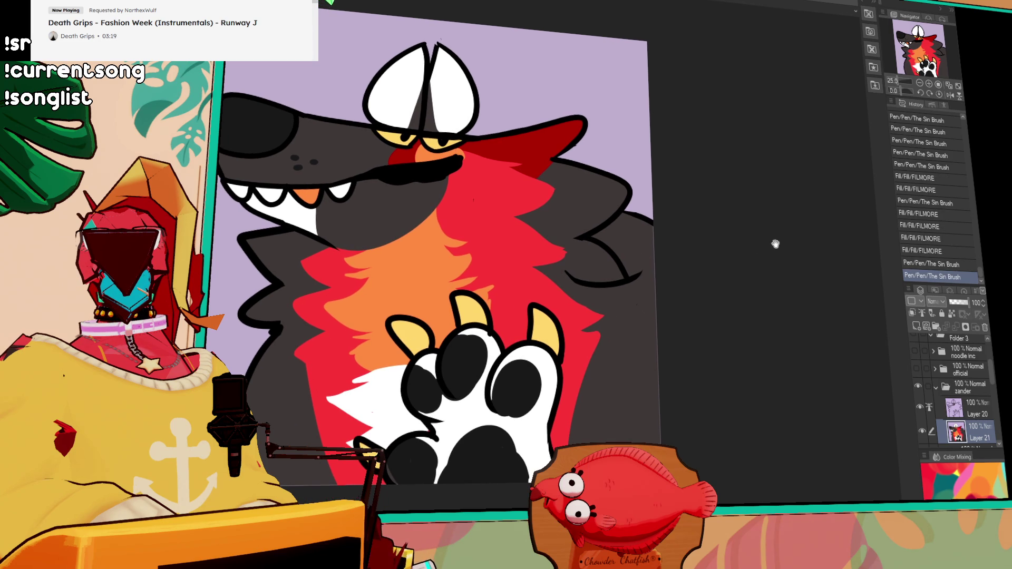
Merge the claw-outline Layer 20 down into the paw layer
click(975, 411)
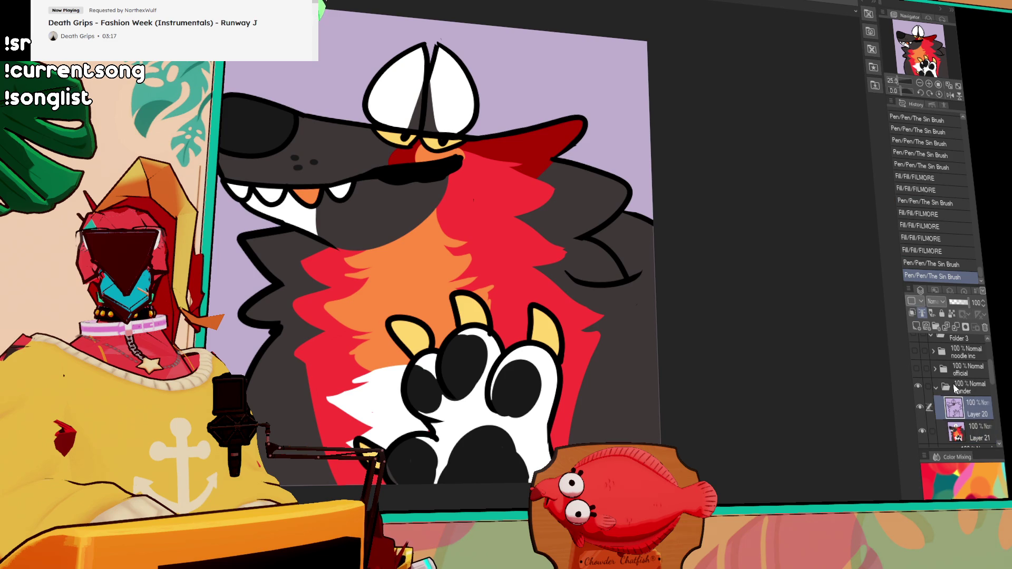
key(ctrl+e)
key(ctrl+a)
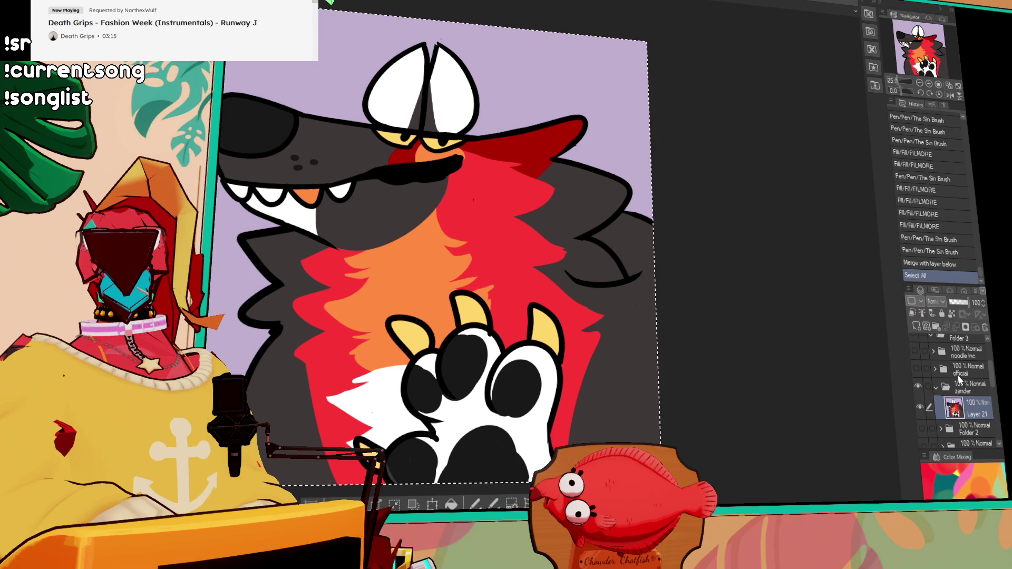
Undo the merge, hide the wolf, rename Folder 4 to CRAFTY and add a raster layer inside
key(ctrl+z)
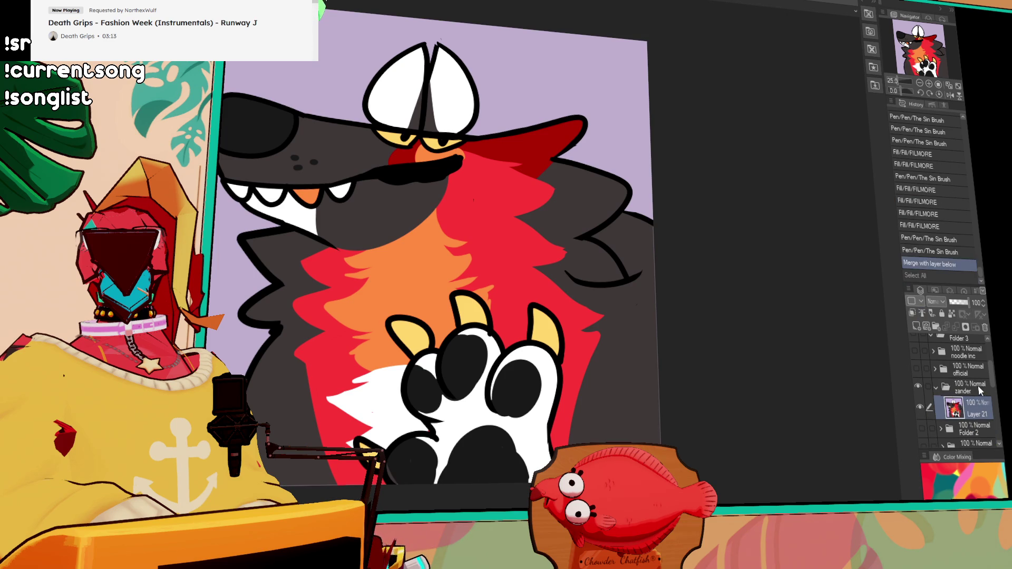
key(ctrl+z)
click(936, 386)
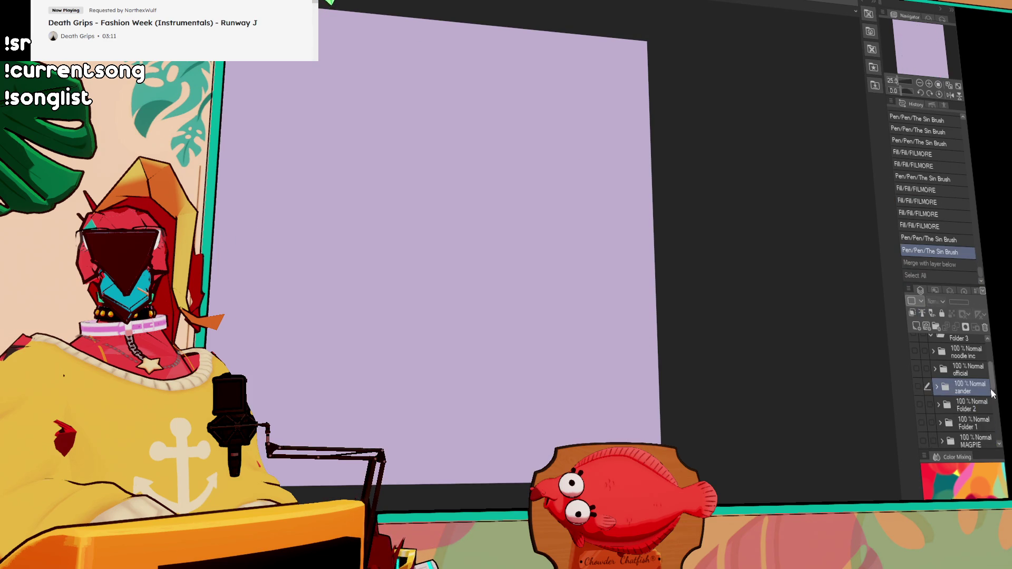
scroll(980, 371, up, 2)
click(973, 389)
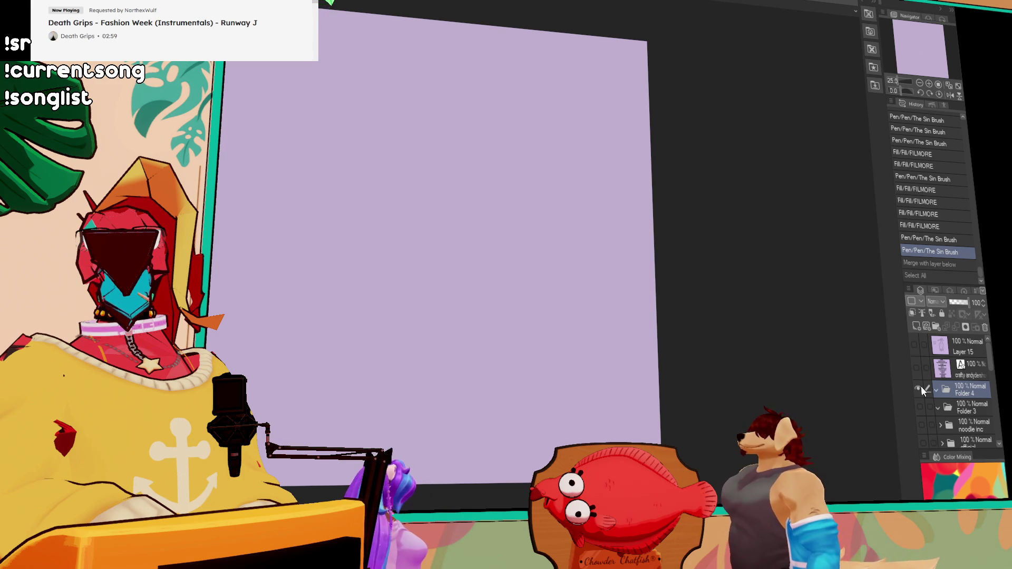
text(CRAFTY)
key(Return)
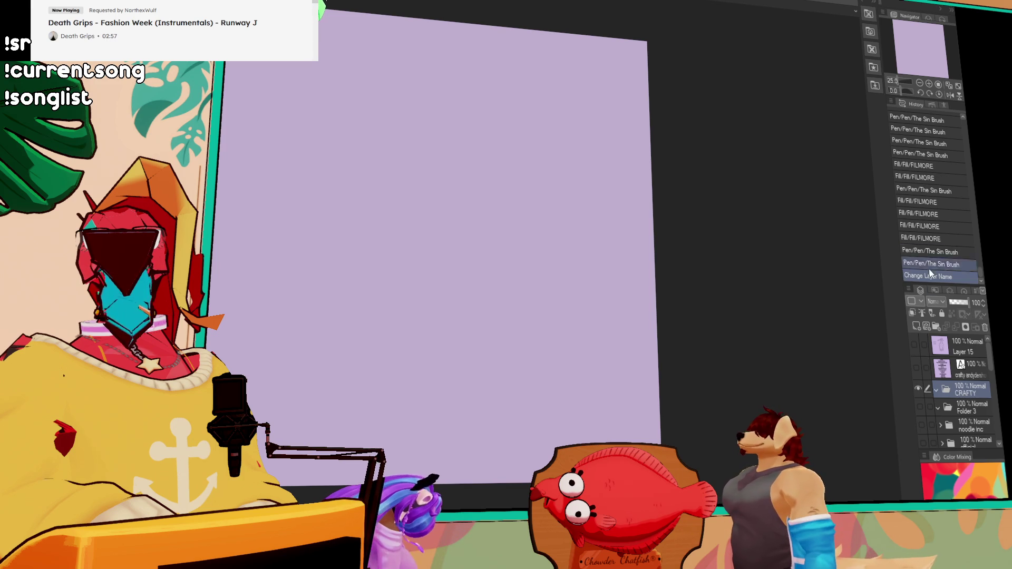
click(915, 324)
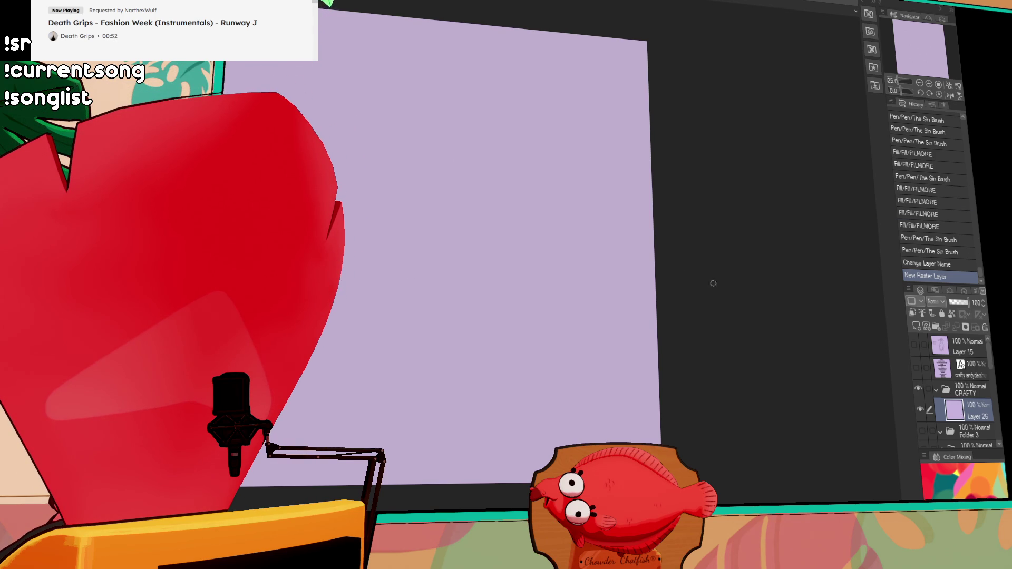
Pan and zoom the blank canvas into position for sketching
drag(611, 269, 742, 258)
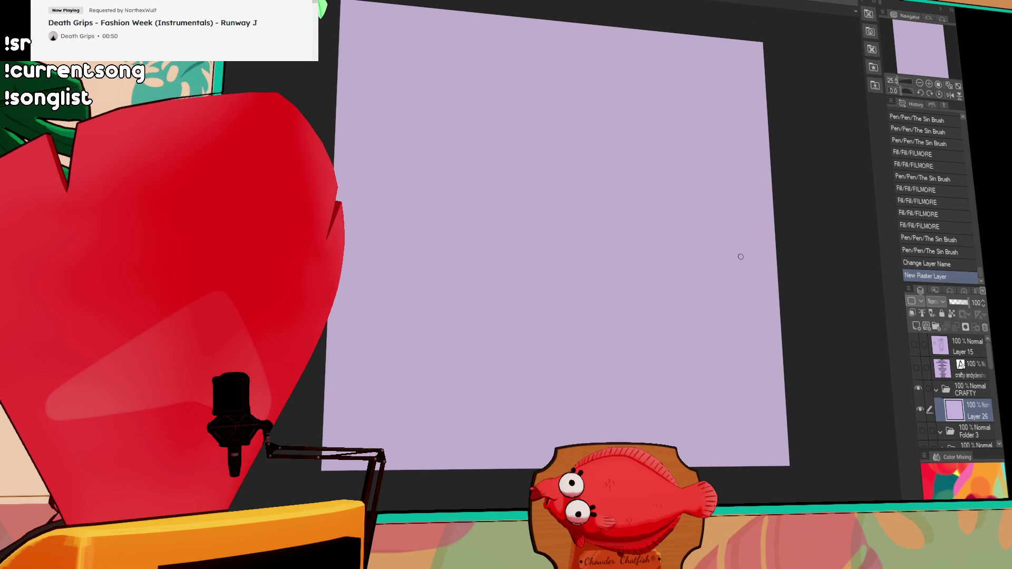
drag(704, 216, 720, 223)
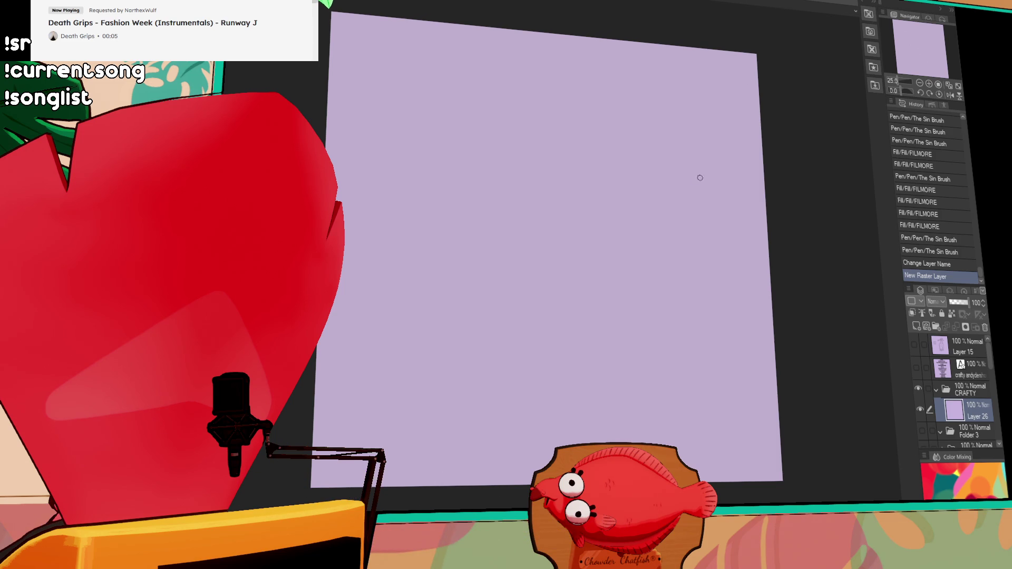
drag(676, 265, 673, 258)
click(929, 82)
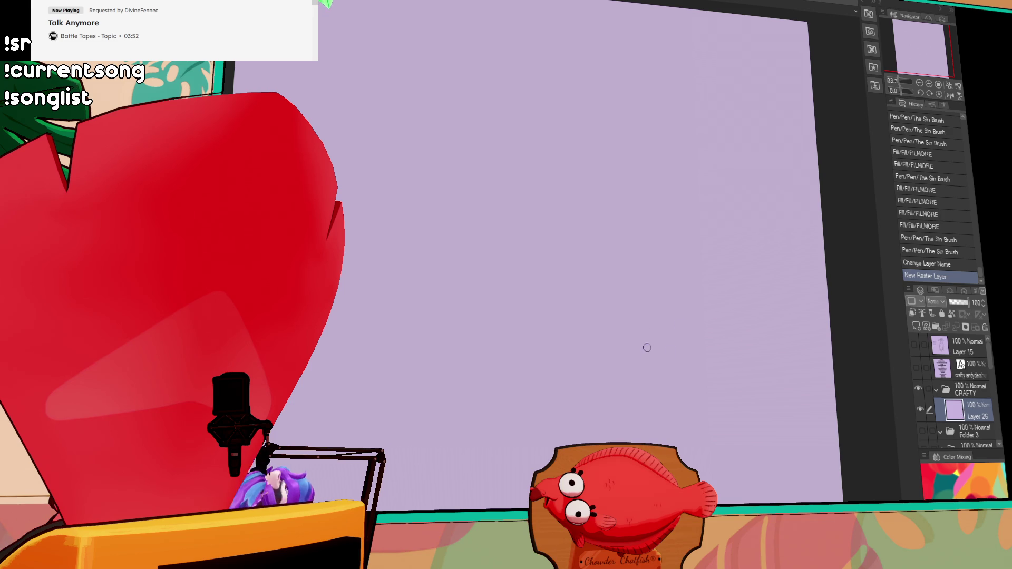
Draw the long curved snout line, retrying the stroke several times with undo
drag(581, 263, 653, 290)
key(ctrl+z)
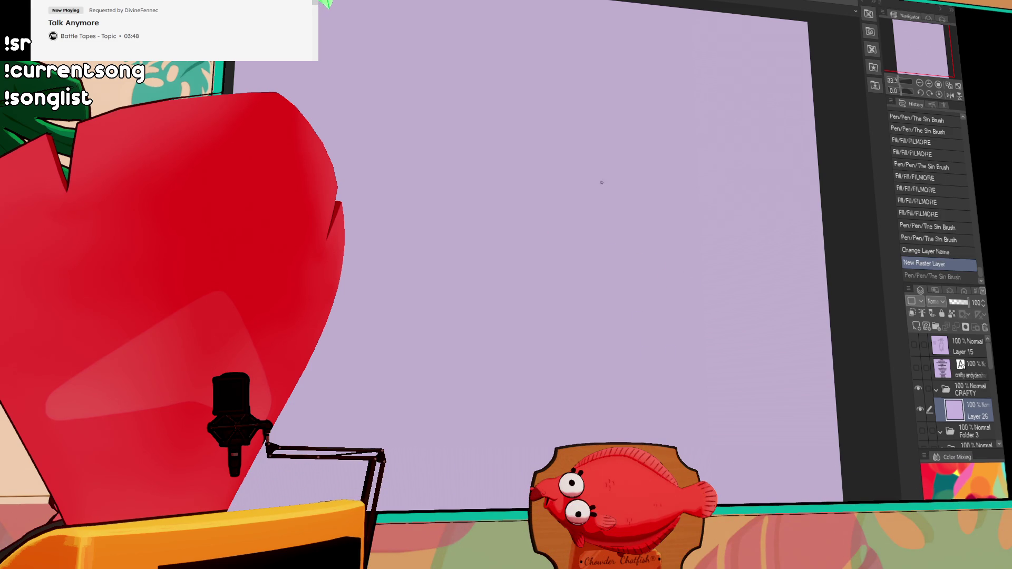
drag(474, 370, 655, 198)
key(ctrl+z)
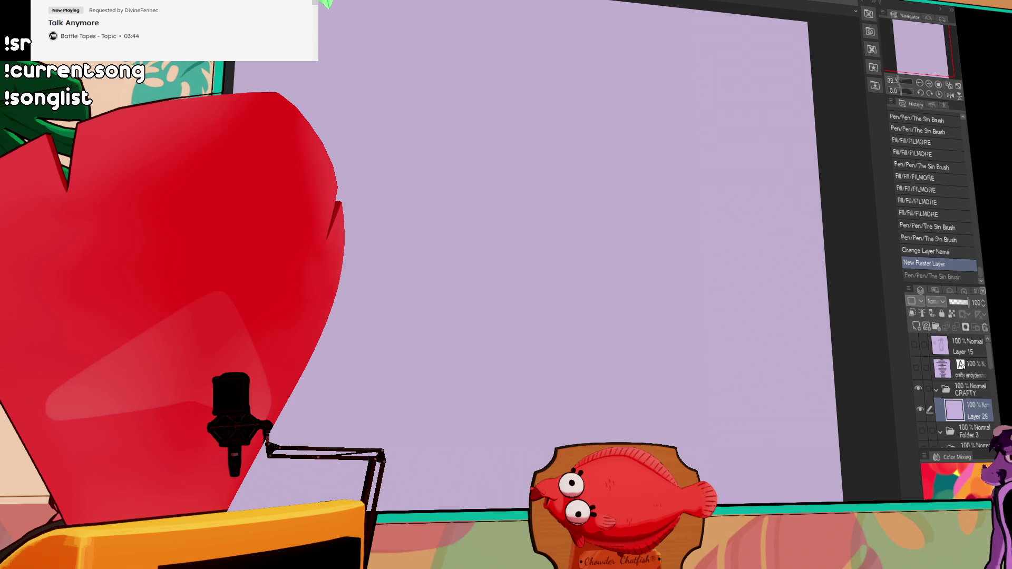
drag(615, 155, 469, 147)
key(ctrl+z)
drag(600, 167, 493, 215)
key(ctrl+z)
drag(602, 161, 609, 226)
key(ctrl+z)
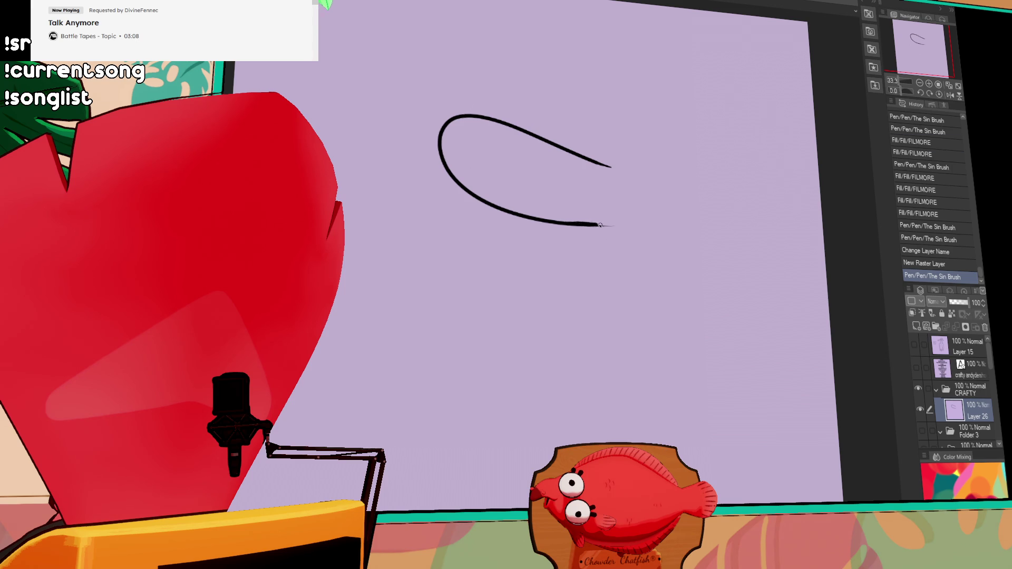
Rework the lower snout curve and erase the tip of the upper curve
drag(590, 225, 677, 223)
key(ctrl+z)
drag(590, 225, 677, 223)
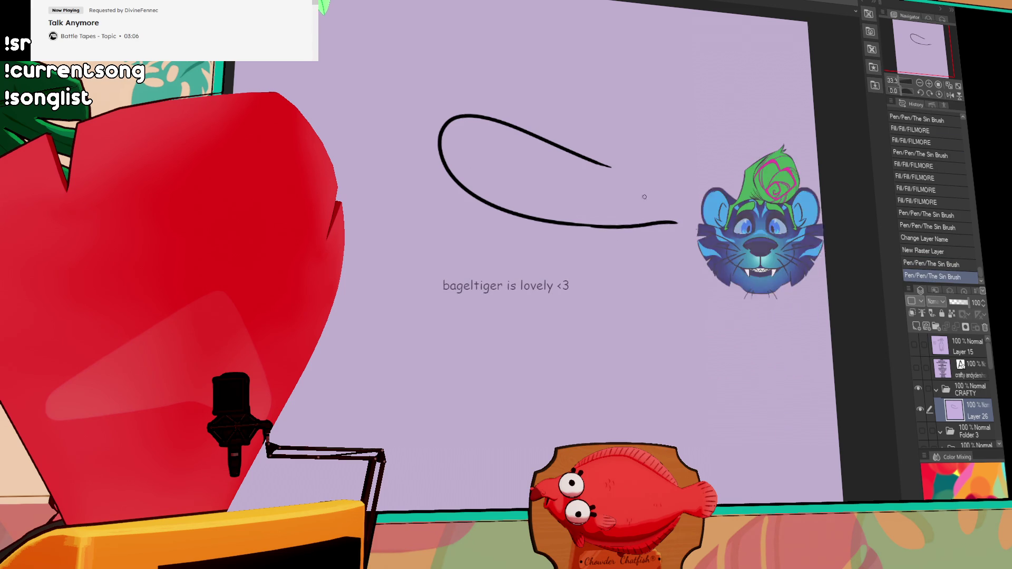
key(ctrl+z)
mouse_move(603, 175)
mouse_down()
mouse_move(594, 157)
mouse_move(590, 188)
mouse_up()
Draw boxy glasses with pupil dots and brow strokes, then shift the sketch left and down
drag(651, 189, 696, 190)
key(ctrl+z)
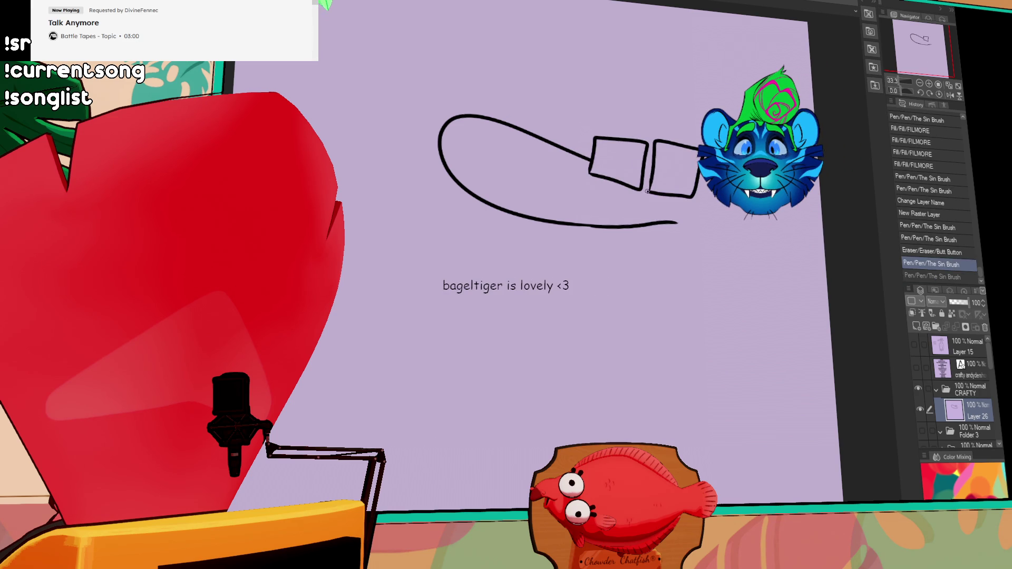
key(ctrl+z)
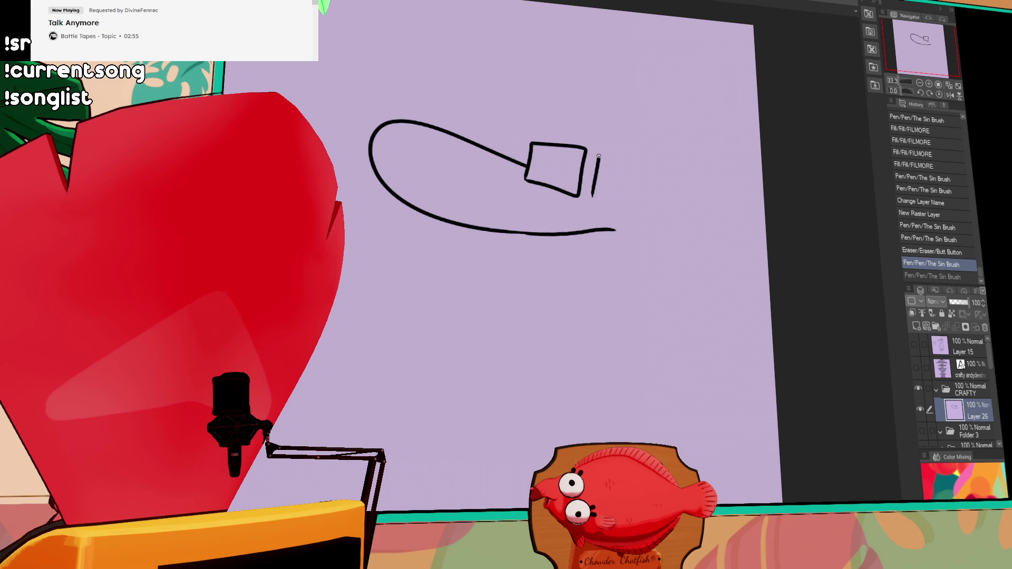
drag(649, 202, 594, 198)
click(566, 167)
click(606, 173)
key(ctrl+z)
click(606, 173)
drag(553, 153, 567, 168)
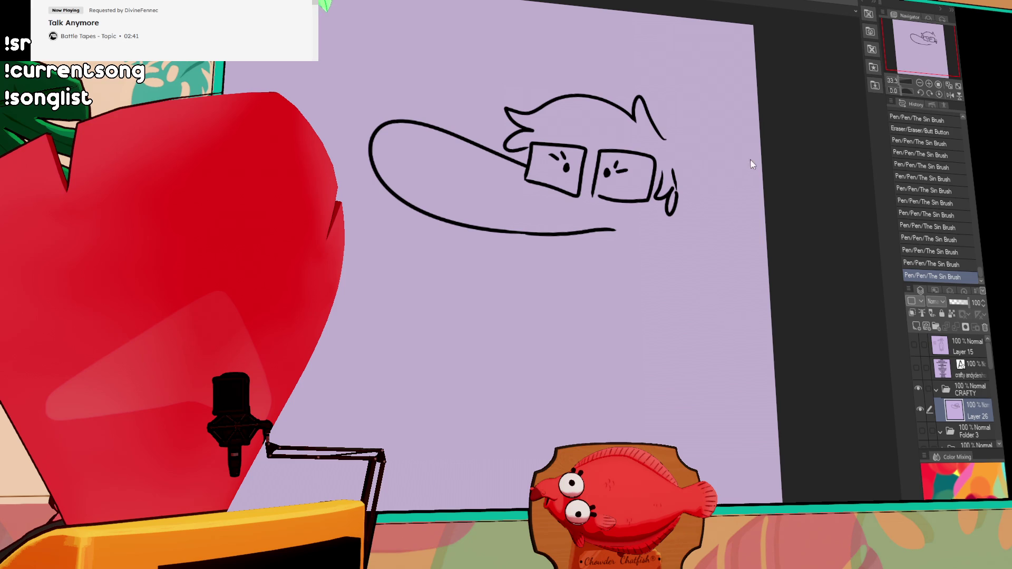
mouse_move(698, 195)
mouse_down()
mouse_move(655, 224)
mouse_move(670, 184)
mouse_up()
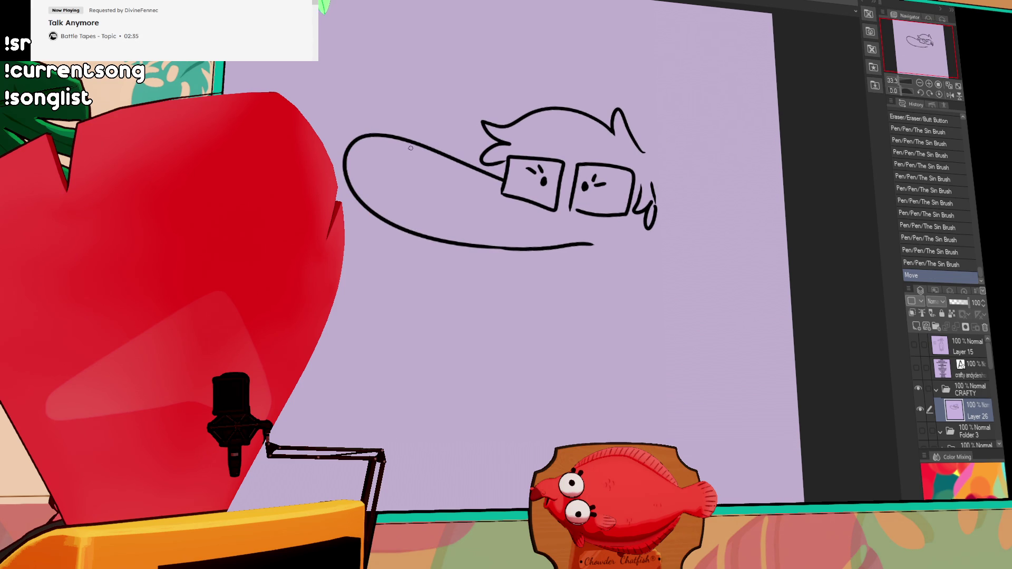
Draw a jagged zigzag across the snout tip, comparing with undo/redo and keeping it
key(ctrl+z)
key(ctrl+z)
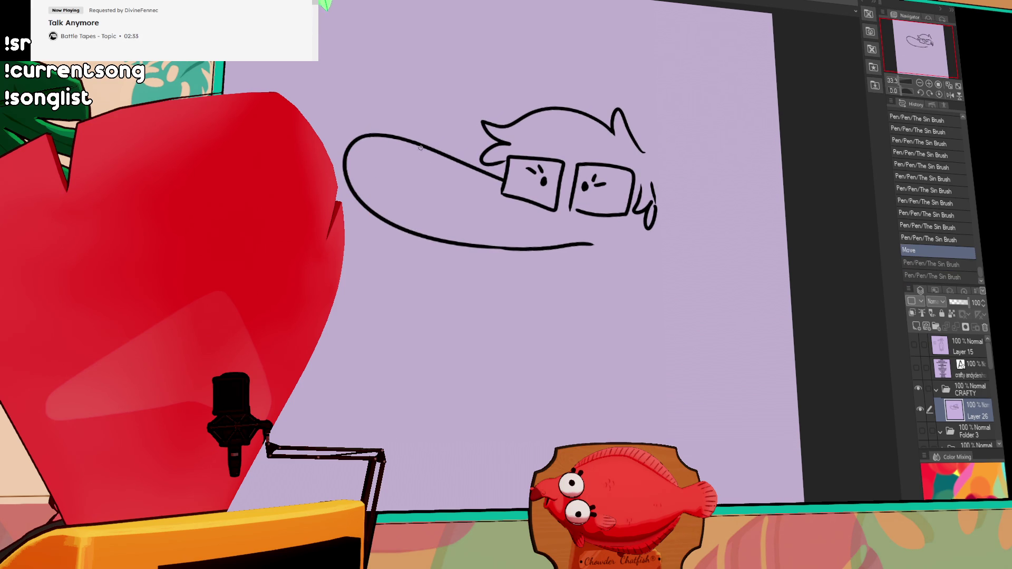
click(662, 109)
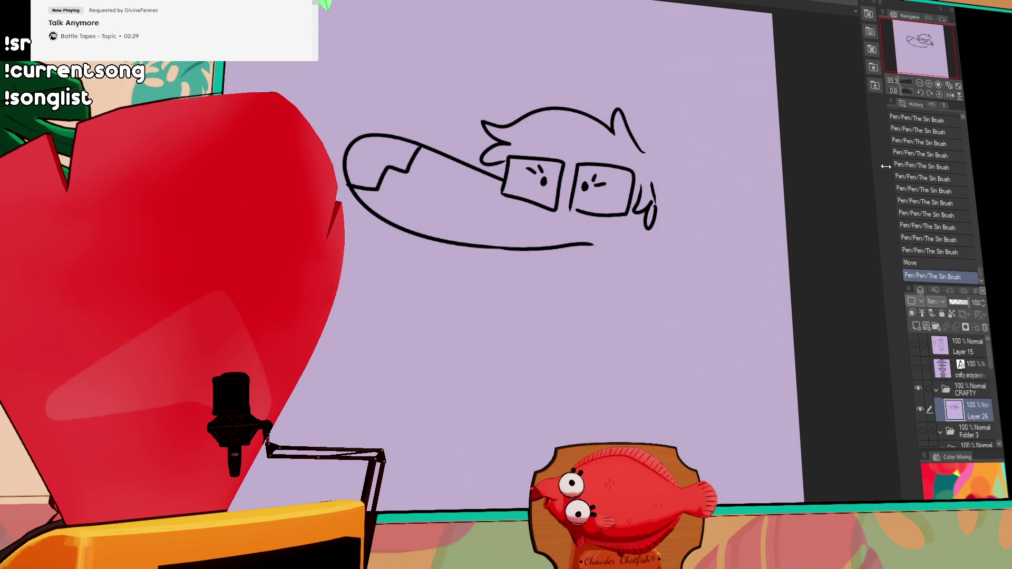
key(ctrl+z)
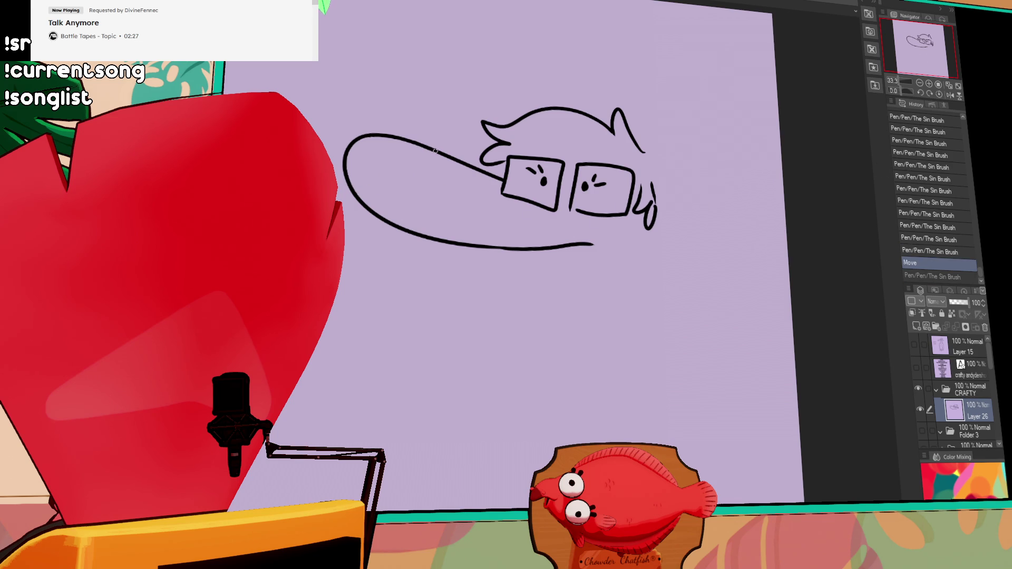
key(ctrl+y)
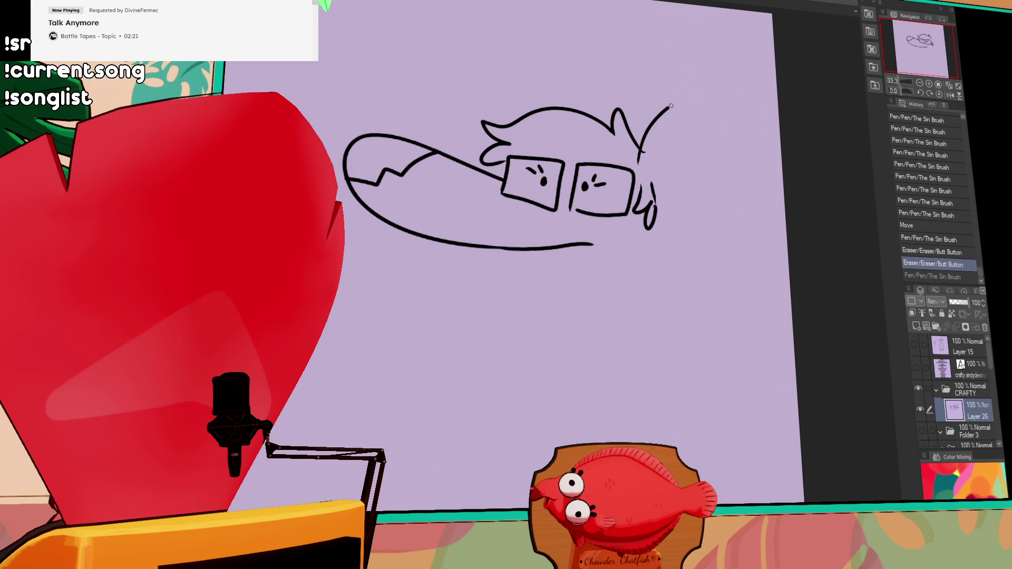
Draw a large ear beside the head and toggle undo/redo to compare before keeping it
drag(641, 158, 657, 202)
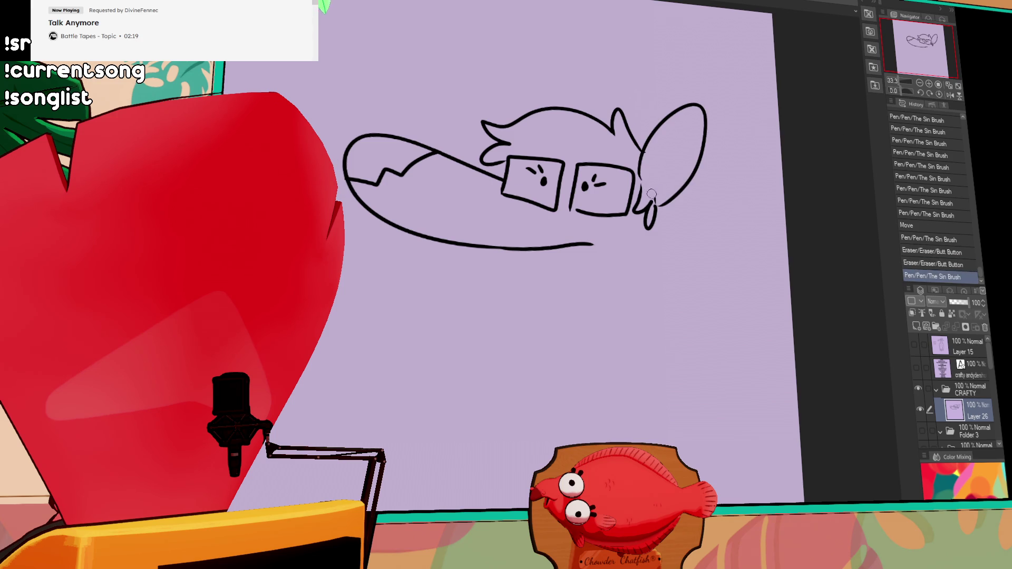
key(ctrl+z)
key(ctrl+y)
key(ctrl+z)
key(ctrl+y)
key(ctrl+z)
key(ctrl+y)
key(ctrl+z)
key(ctrl+y)
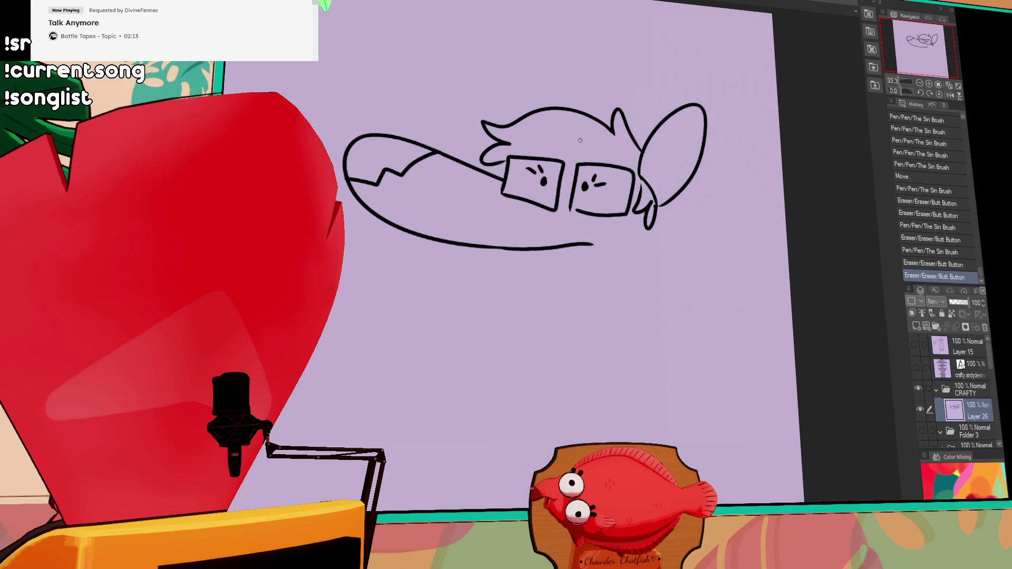
Redraw the top ear as a rounded loop and recentre the view
mouse_move(557, 125)
mouse_down()
mouse_move(510, 148)
mouse_move(551, 122)
mouse_move(546, 115)
mouse_up()
drag(711, 175, 707, 162)
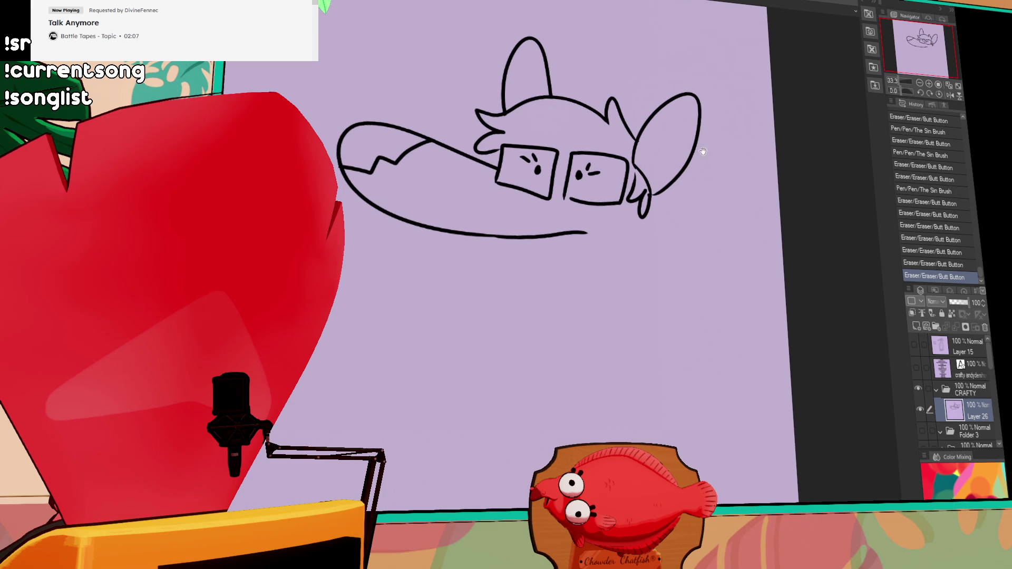
drag(790, 115, 743, 172)
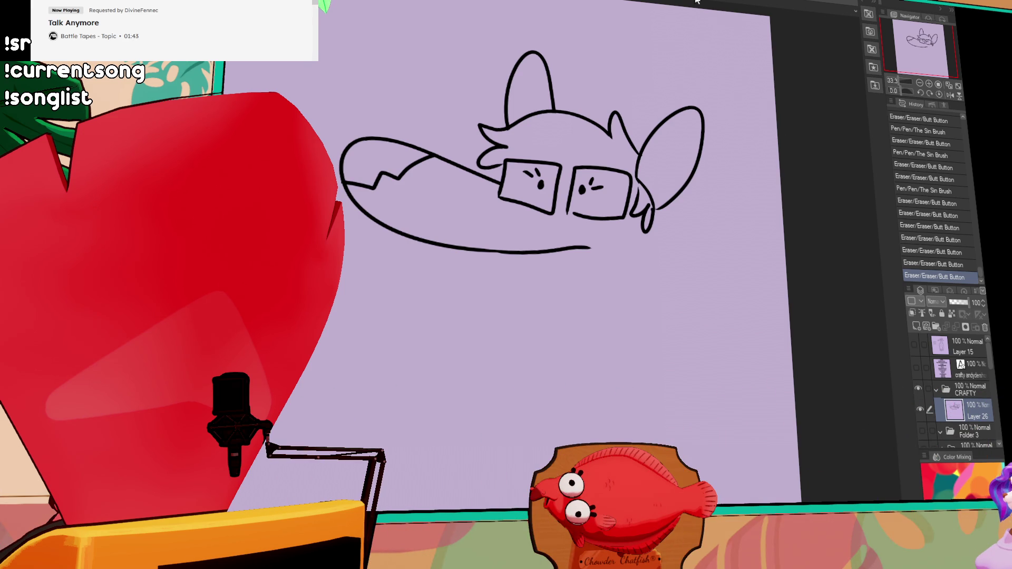
drag(699, 159, 722, 184)
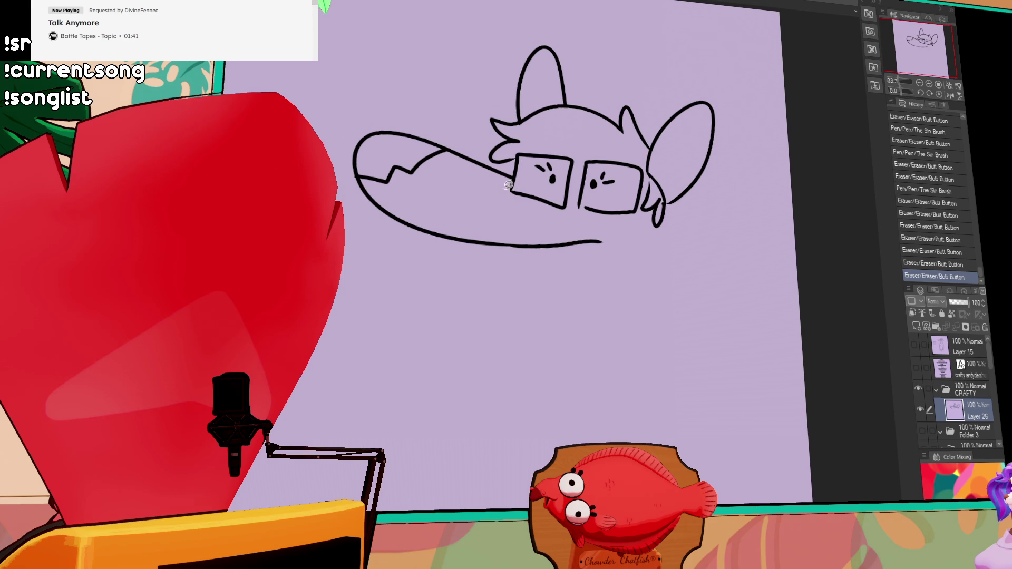
Lasso the snout lines, move them right and down under the glasses, and deselect
drag(501, 206, 503, 204)
drag(584, 255, 618, 271)
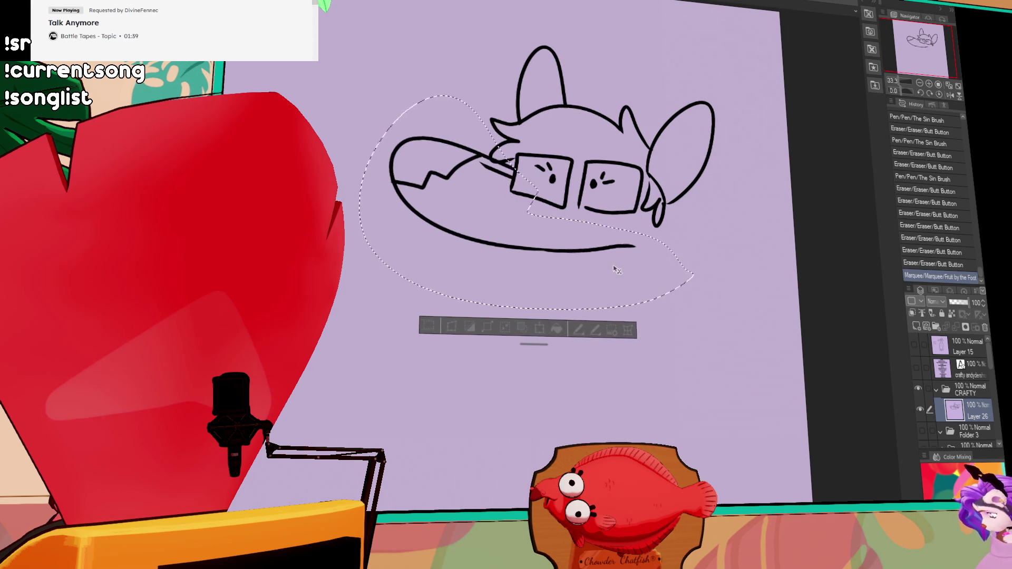
key(ctrl+d)
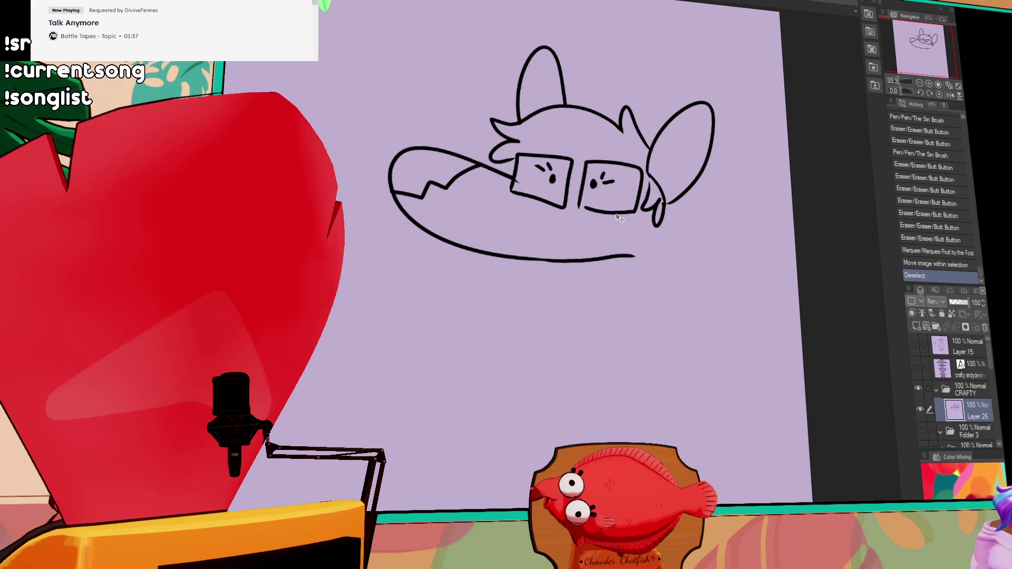
Erase the loose jawline end, redraw it to meet the face, and clear strays below the right lens
drag(651, 243, 528, 254)
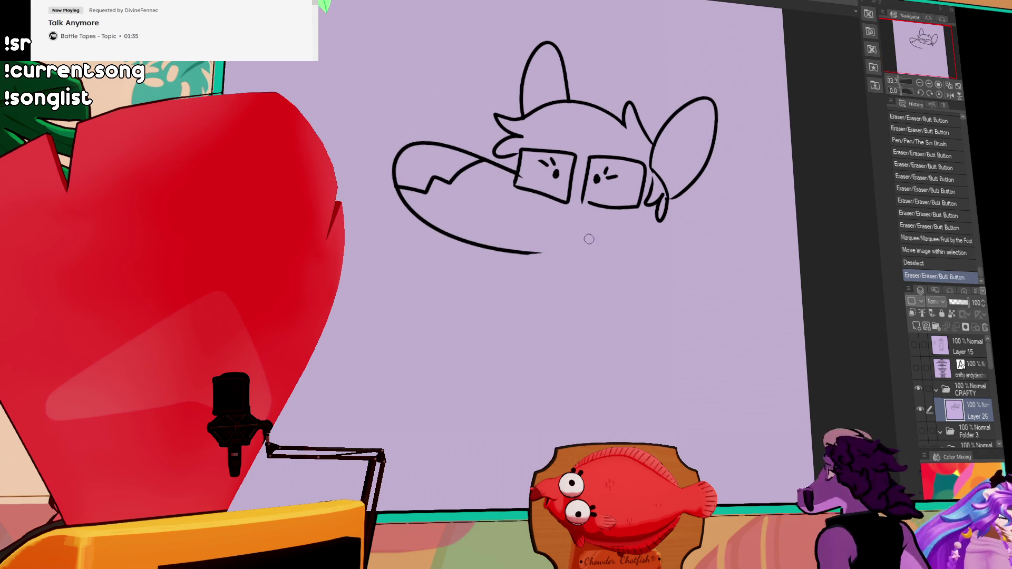
mouse_move(601, 237)
mouse_down()
mouse_move(553, 252)
mouse_move(633, 231)
mouse_up()
key(ctrl+z)
key(ctrl+z)
drag(514, 252, 633, 231)
drag(554, 247, 637, 225)
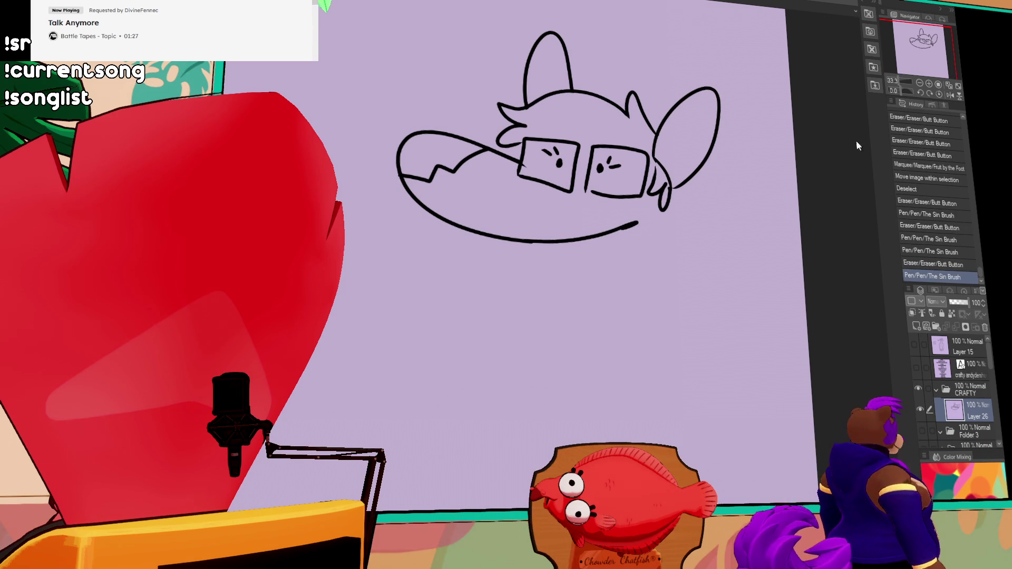
drag(532, 167, 537, 159)
mouse_move(538, 160)
mouse_down()
mouse_move(774, 197)
mouse_move(813, 180)
mouse_up()
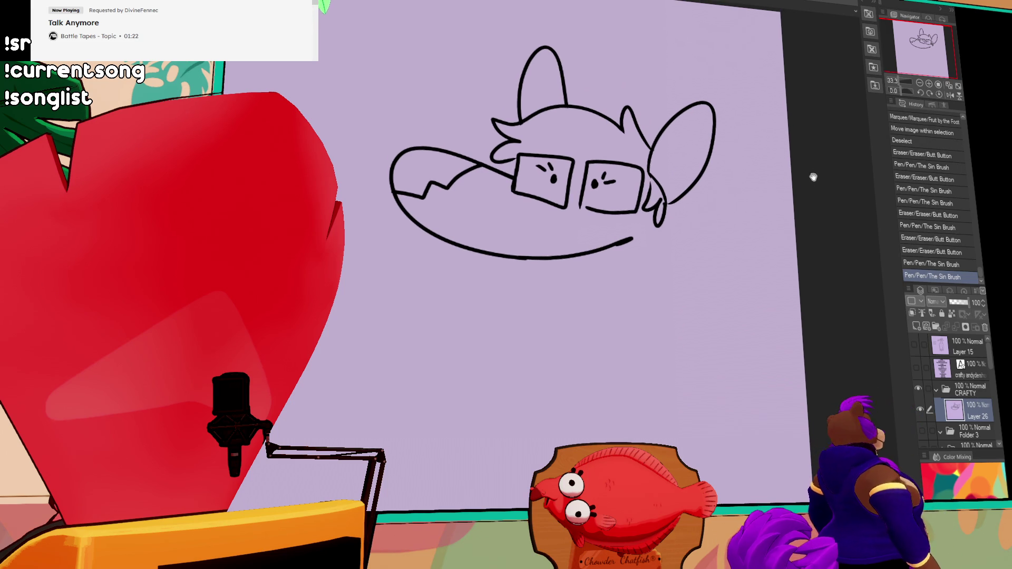
key(ctrl+z)
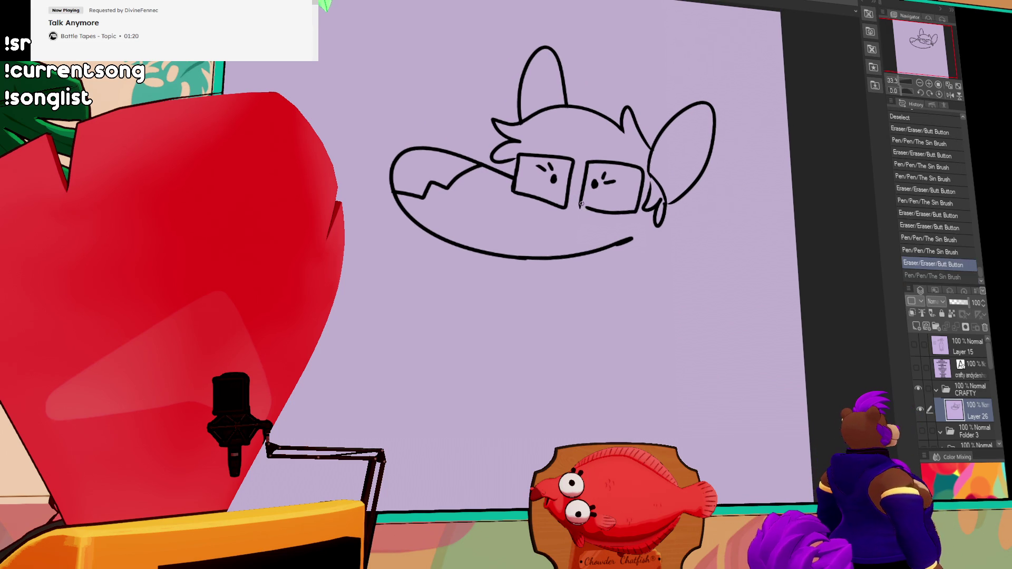
mouse_move(582, 204)
mouse_down()
mouse_move(592, 214)
mouse_move(635, 210)
mouse_up()
scroll(741, 178, down, 1)
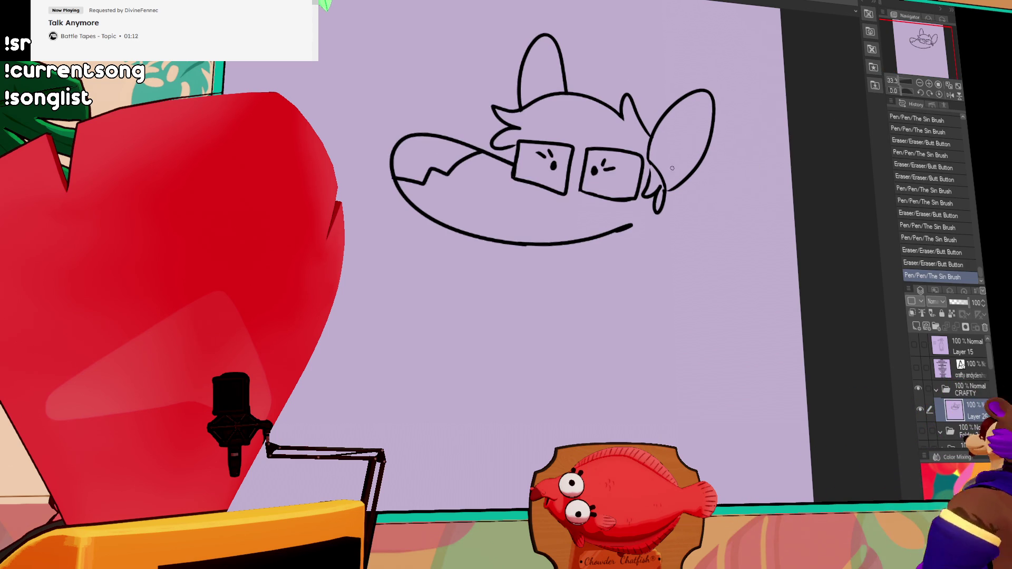
Draw long neck lines below the head and thicken the left pupil
mouse_move(537, 299)
mouse_down()
mouse_move(498, 244)
mouse_move(585, 365)
mouse_up()
key(ctrl+z)
drag(653, 202, 668, 379)
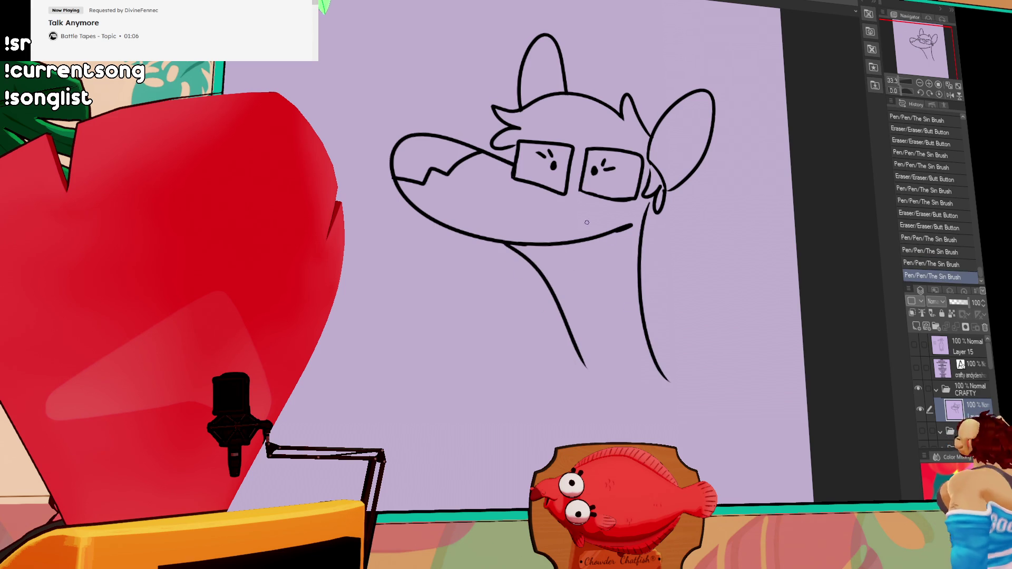
mouse_move(546, 154)
mouse_down()
mouse_move(551, 177)
mouse_move(609, 173)
mouse_move(591, 180)
mouse_up()
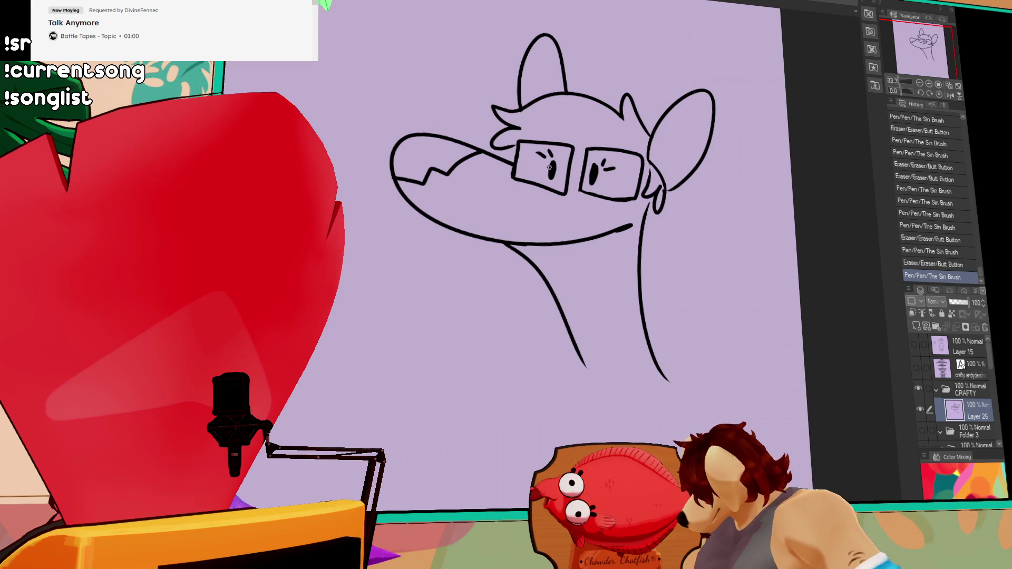
scroll(601, 186, down, 1)
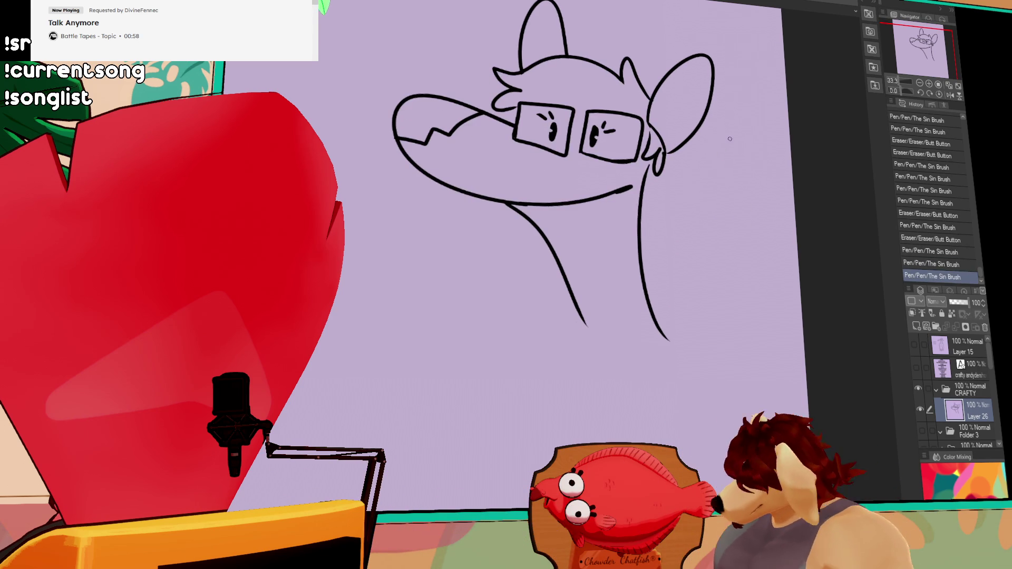
scroll(671, 214, up, 1)
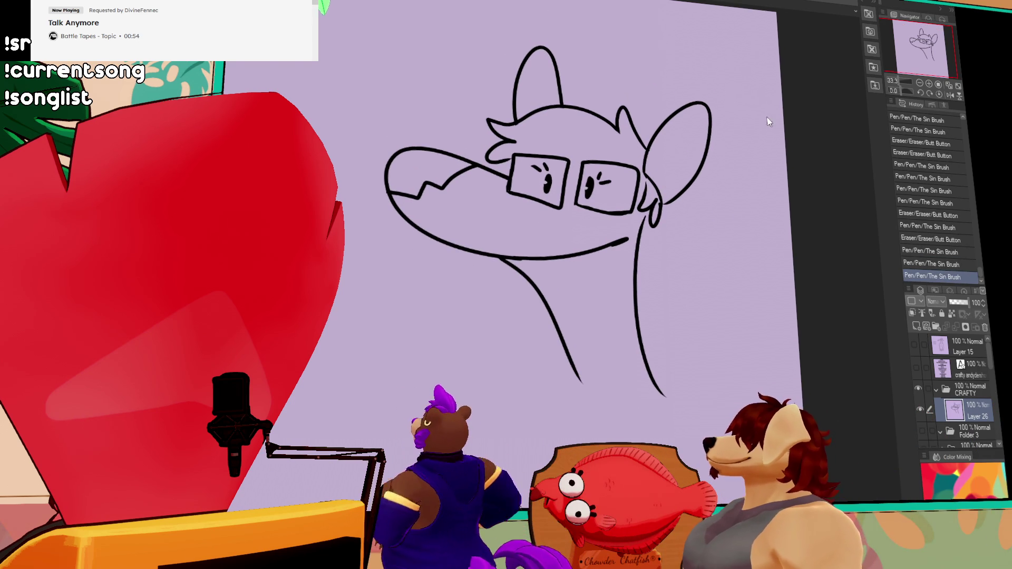
Clean up the stroke beside the left lens, comparing with undo/redo and erasing part of it
drag(600, 169, 688, 228)
mouse_move(585, 197)
mouse_down()
mouse_move(603, 181)
mouse_move(579, 190)
mouse_up()
key(ctrl+z)
key(ctrl+y)
key(ctrl+z)
key(ctrl+y)
key(ctrl+z)
key(ctrl+y)
key(ctrl+z)
key(ctrl+y)
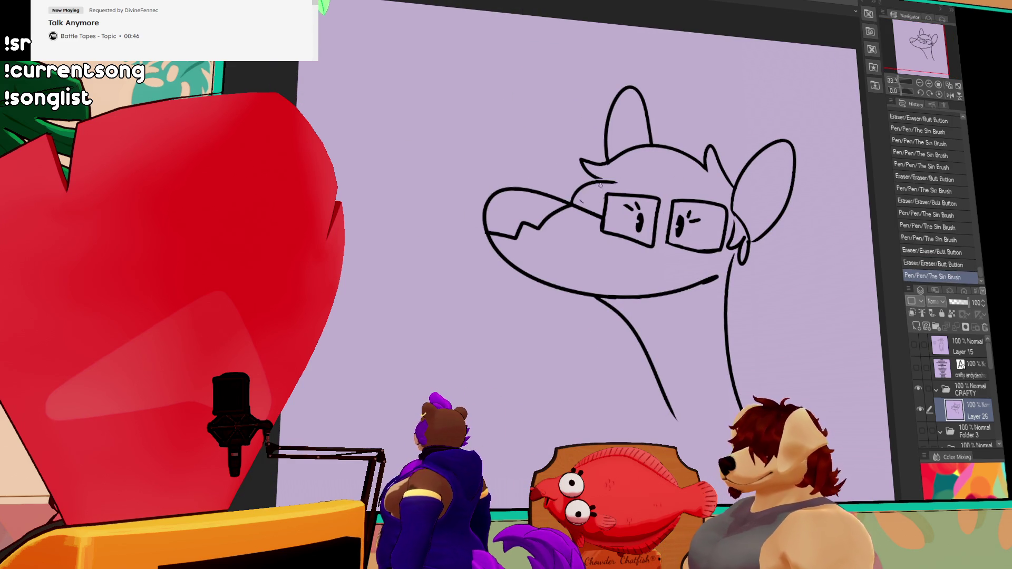
key(ctrl+z)
key(ctrl+y)
drag(583, 184, 584, 196)
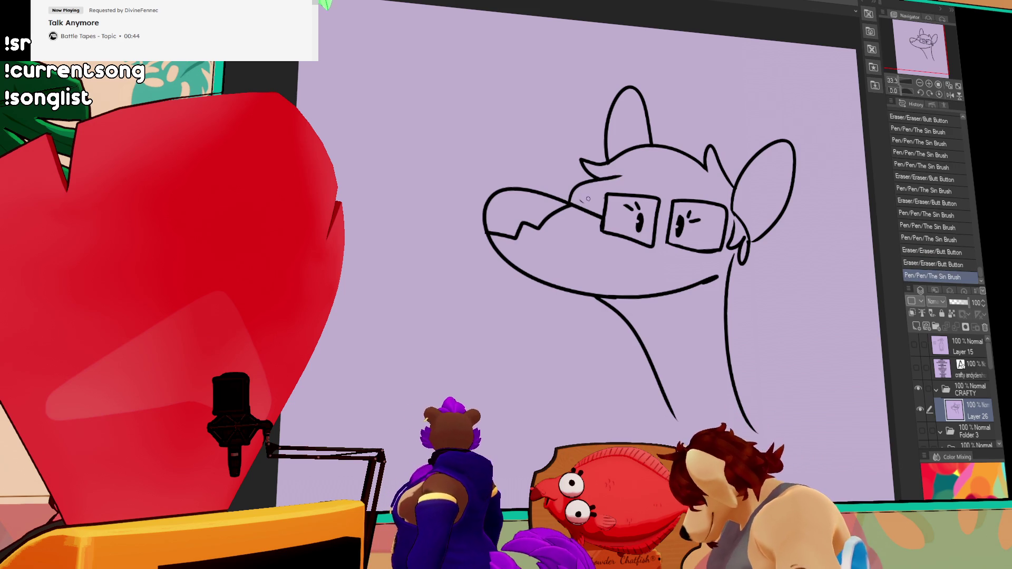
scroll(714, 179, down, 1)
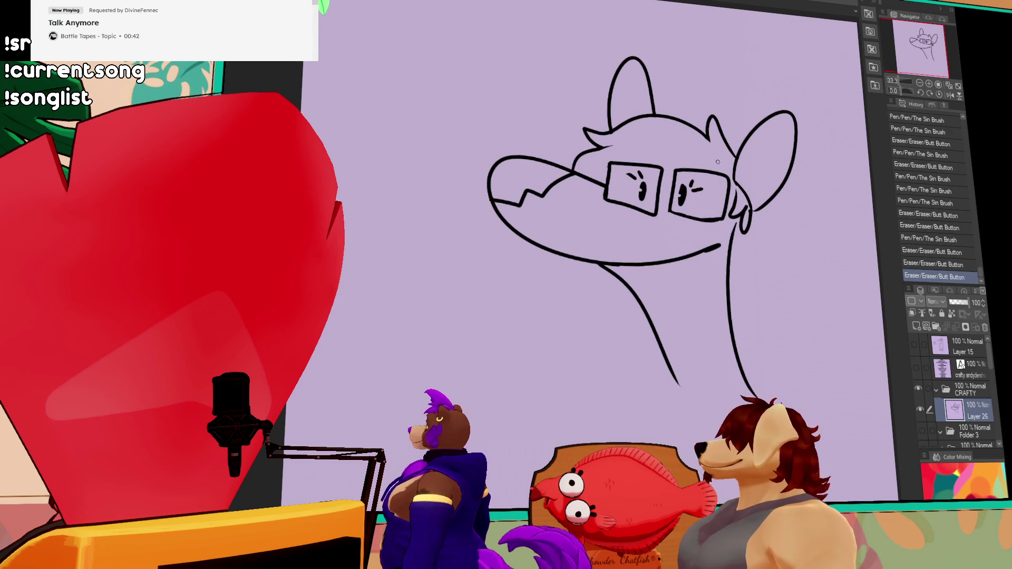
Attempt a pointed tuft below the chin several times, then erase the leftover strokes
drag(580, 261, 589, 295)
key(ctrl+z)
key(ctrl+z)
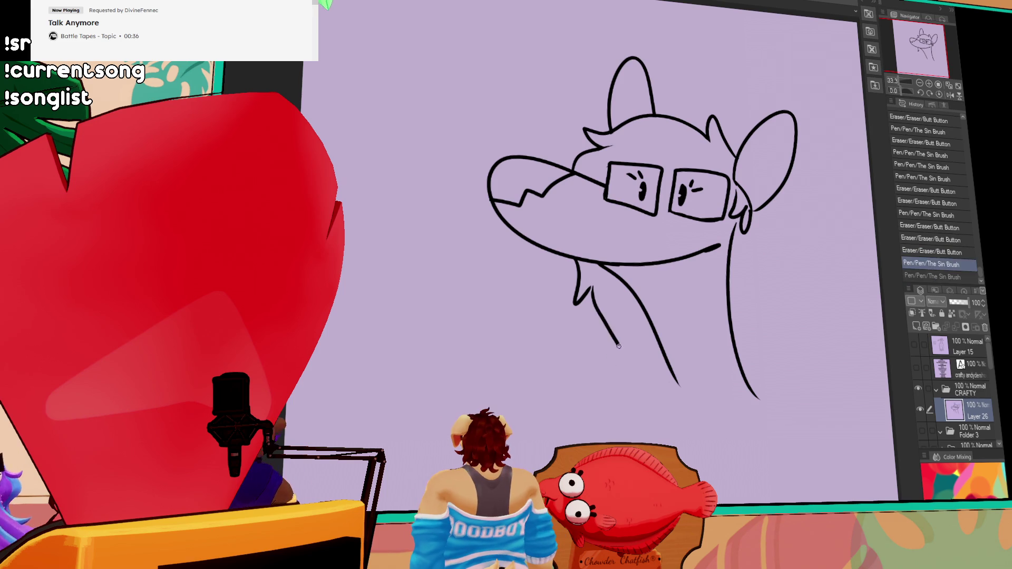
drag(609, 367, 633, 307)
key(ctrl+z)
key(ctrl+z)
drag(607, 369, 632, 311)
key(ctrl+z)
drag(607, 369, 623, 307)
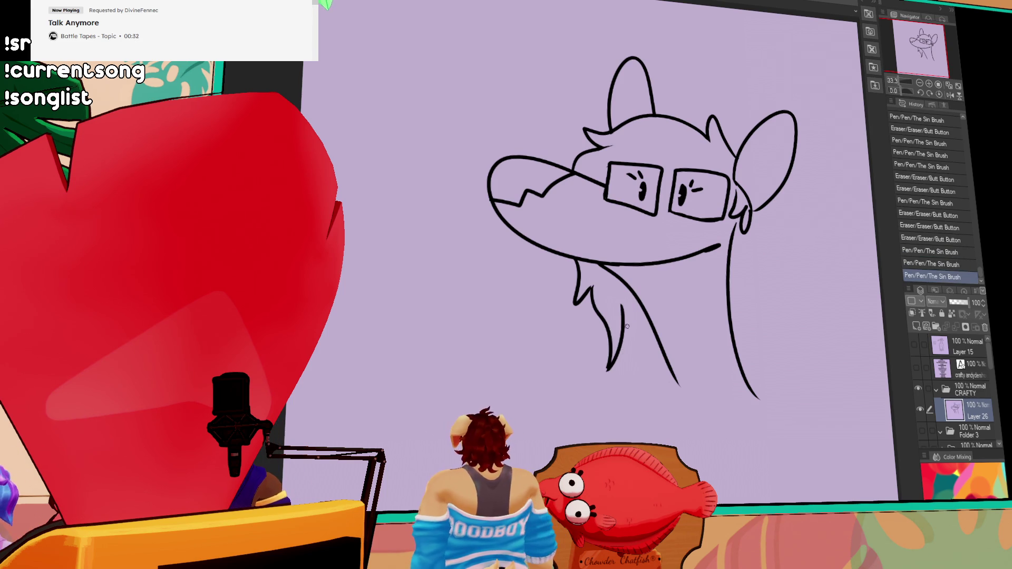
key(ctrl+z)
drag(608, 369, 638, 294)
key(ctrl+z)
key(ctrl+z)
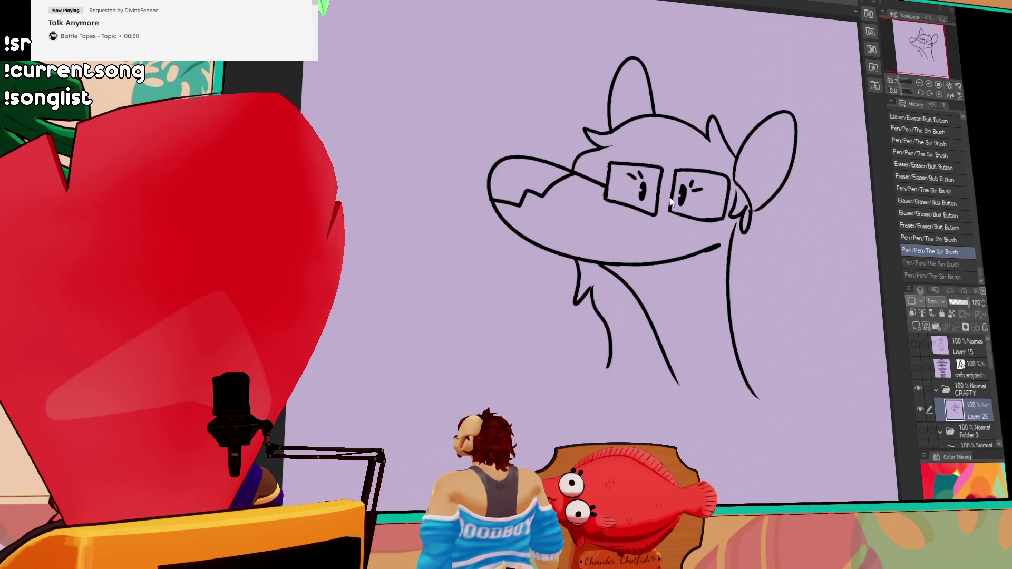
key(ctrl+z)
key(ctrl+z)
mouse_move(629, 330)
mouse_down()
mouse_move(581, 276)
mouse_move(625, 282)
mouse_up()
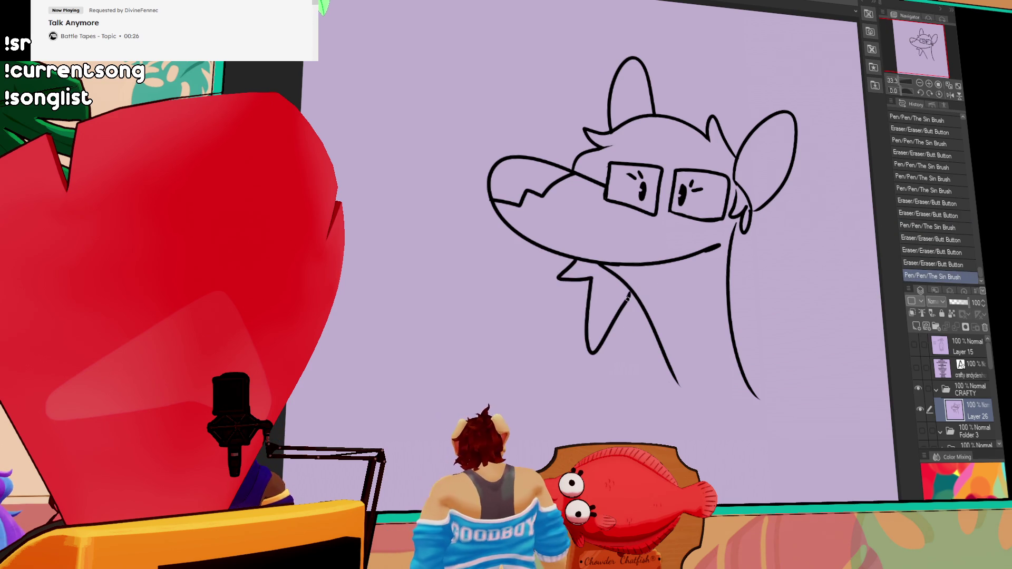
mouse_move(688, 367)
mouse_down()
mouse_move(649, 321)
mouse_move(522, 467)
mouse_up()
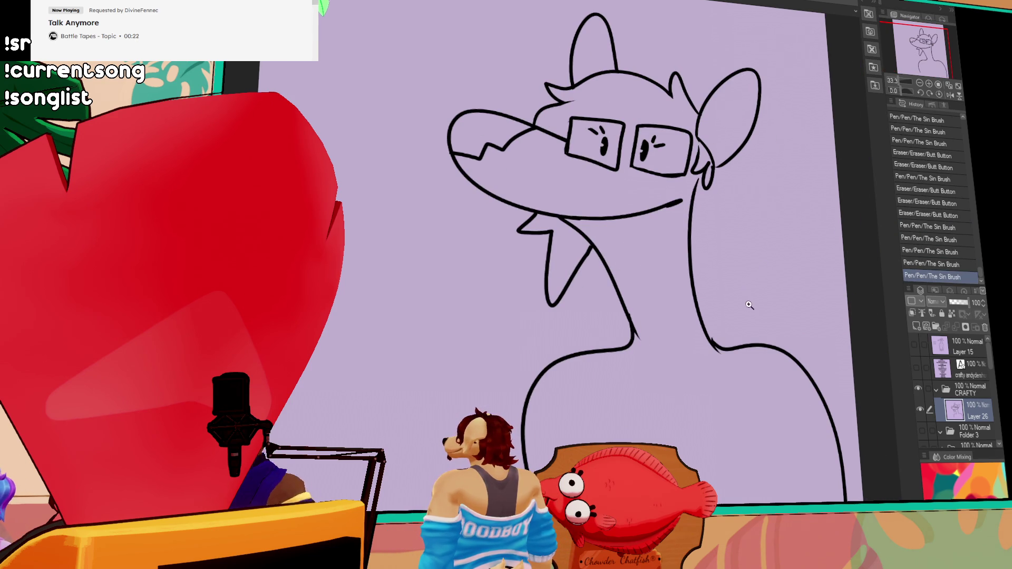
Lasso the lower body lines, move them up-left under the neck, and drop the selection
drag(728, 291, 670, 325)
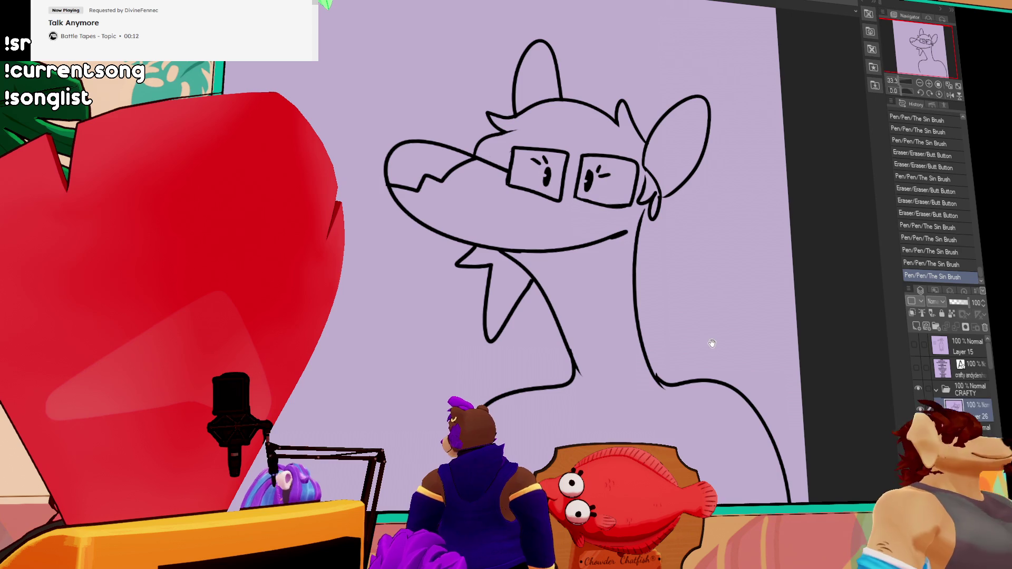
drag(620, 376, 576, 320)
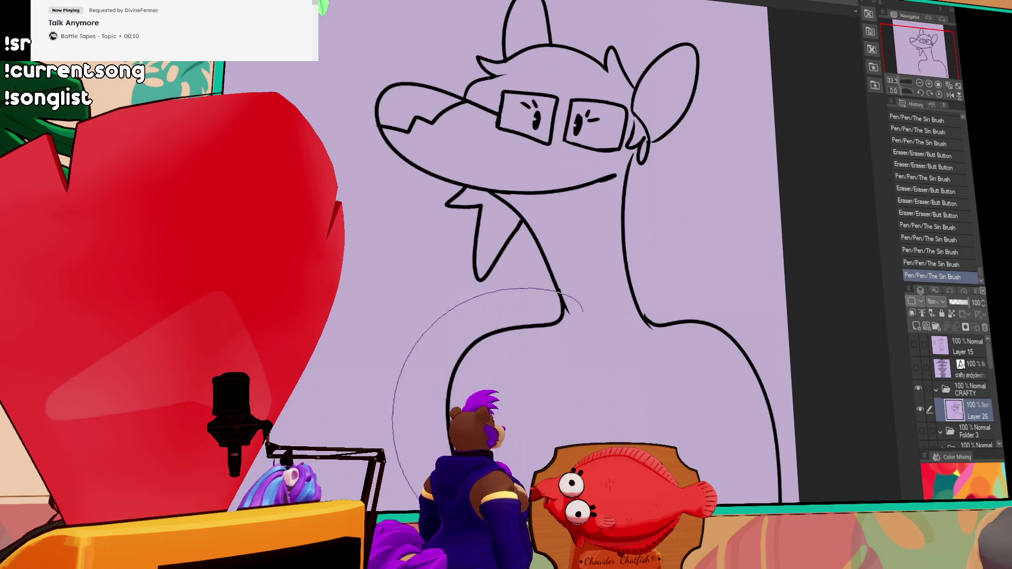
drag(399, 474, 684, 321)
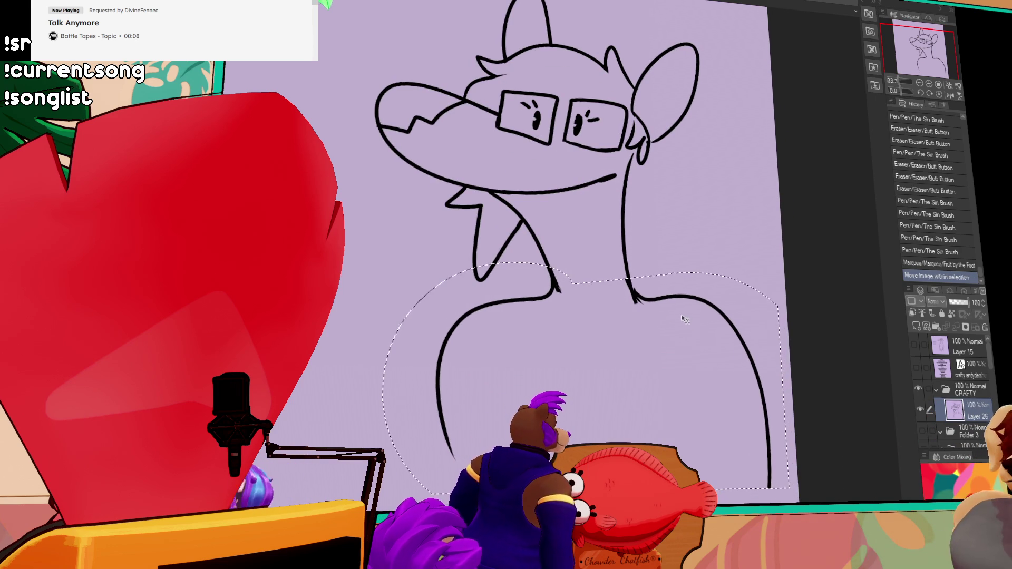
key(ctrl+d)
Close the gap in the neck line and draw a curved line down the lower-left body
drag(626, 278, 644, 312)
drag(657, 216, 626, 230)
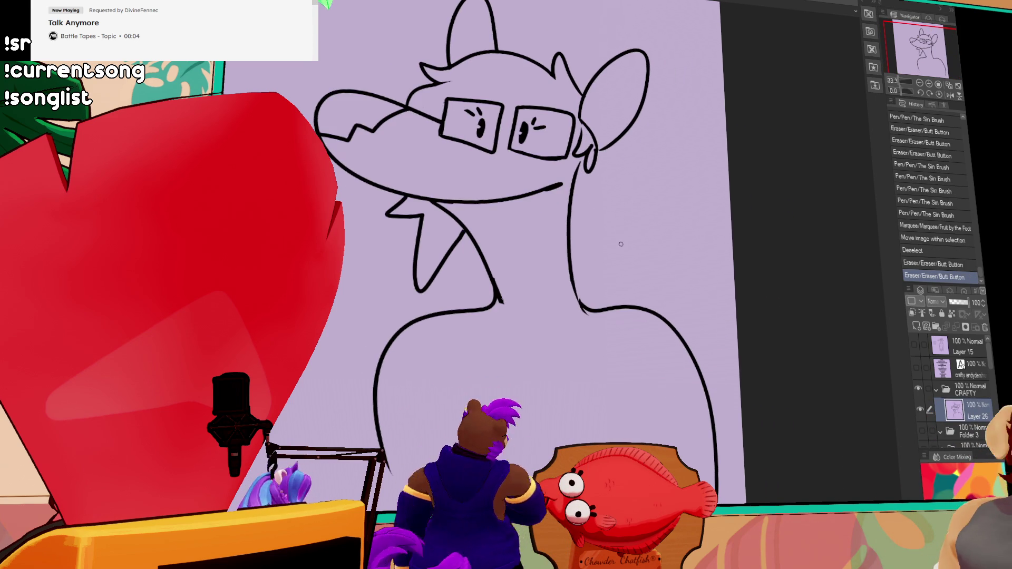
drag(570, 274, 580, 307)
drag(445, 366, 412, 457)
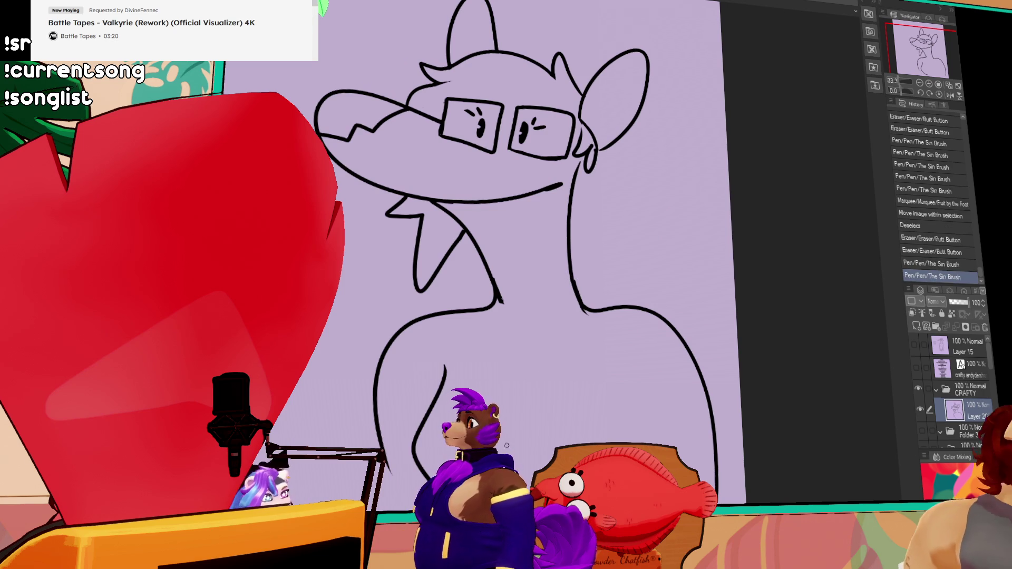
drag(635, 329, 644, 258)
mouse_move(448, 274)
mouse_down()
mouse_move(454, 295)
mouse_move(423, 286)
mouse_up()
Redraw the right side of the body as a curve after two undone attempts, and add a stroke beside the left line
mouse_move(627, 267)
mouse_down()
mouse_move(624, 365)
mouse_move(661, 287)
mouse_move(641, 315)
mouse_up()
key(ctrl+z)
key(ctrl+z)
drag(594, 284, 569, 381)
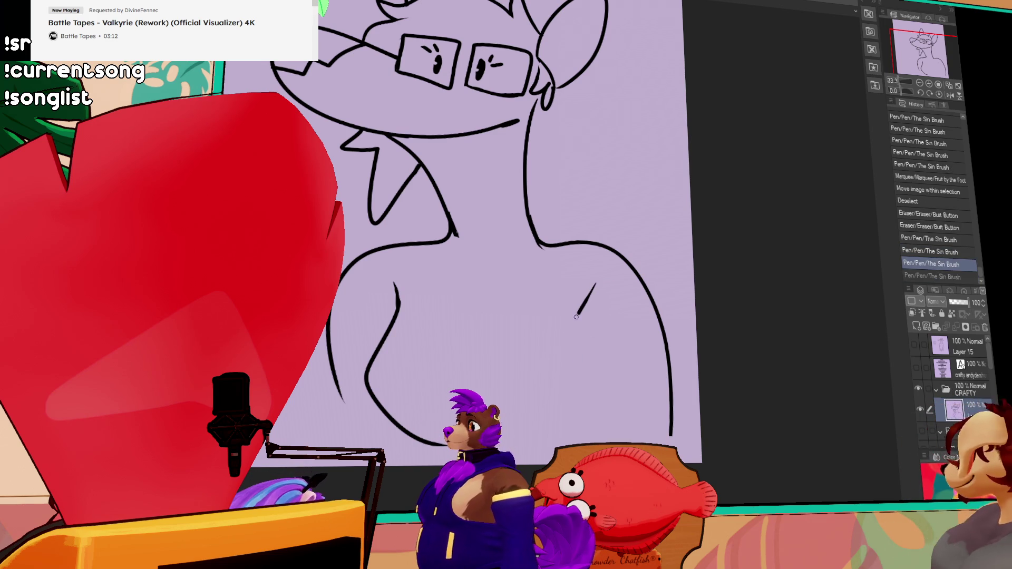
key(ctrl+z)
drag(587, 283, 583, 380)
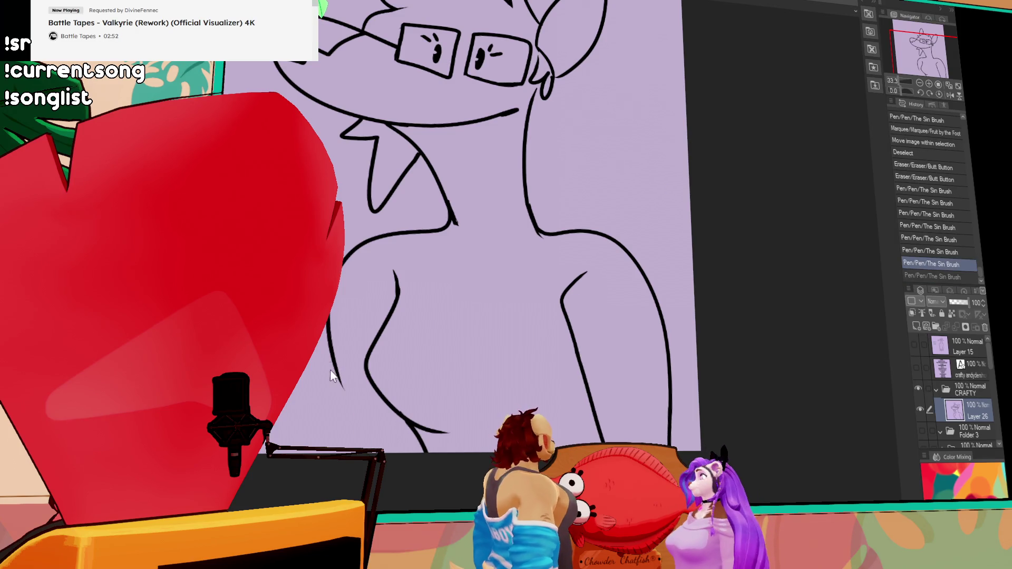
drag(340, 364, 360, 447)
mouse_move(546, 285)
mouse_down()
mouse_move(546, 326)
mouse_move(595, 331)
mouse_up()
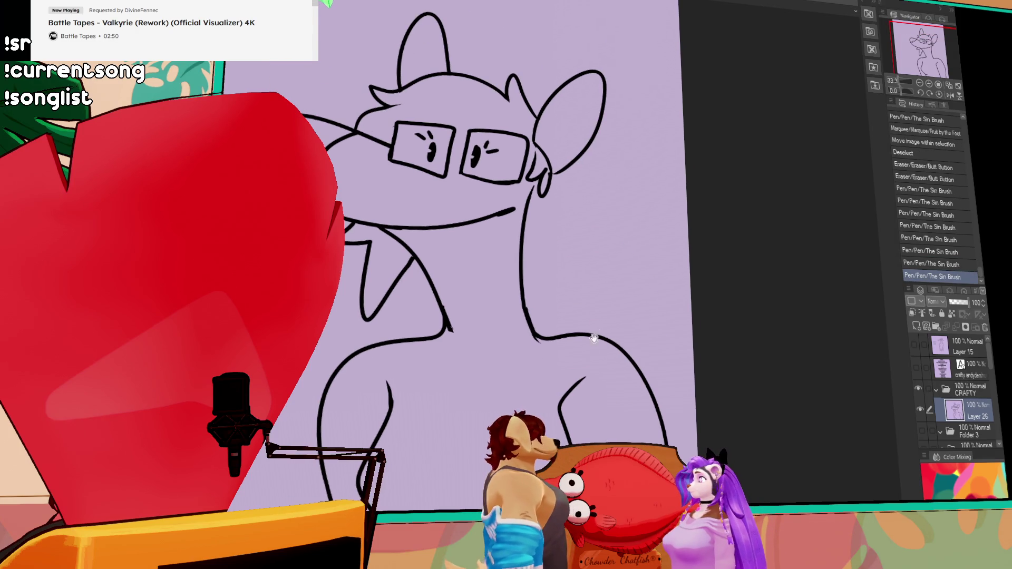
click(914, 346)
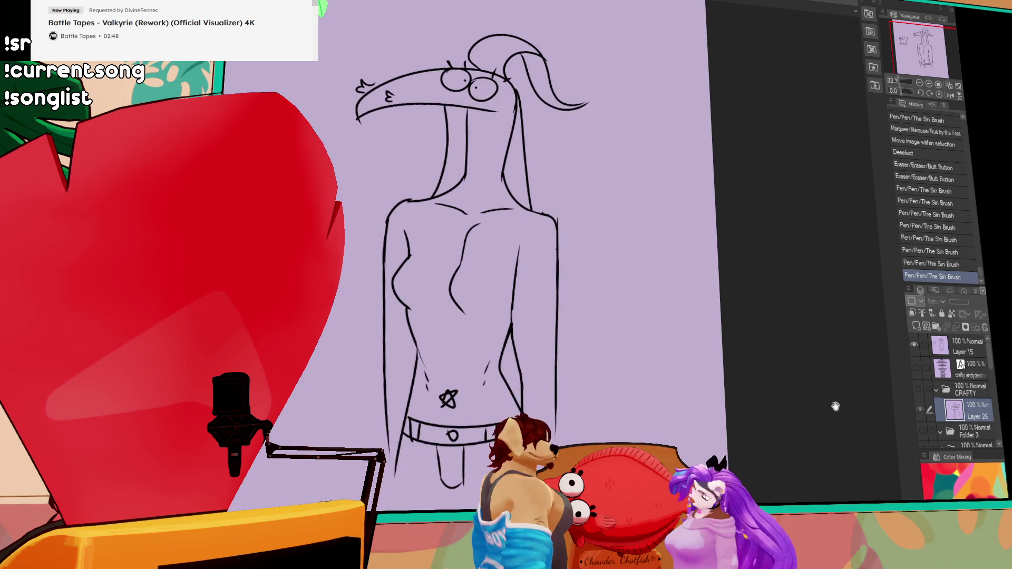
drag(836, 411, 862, 446)
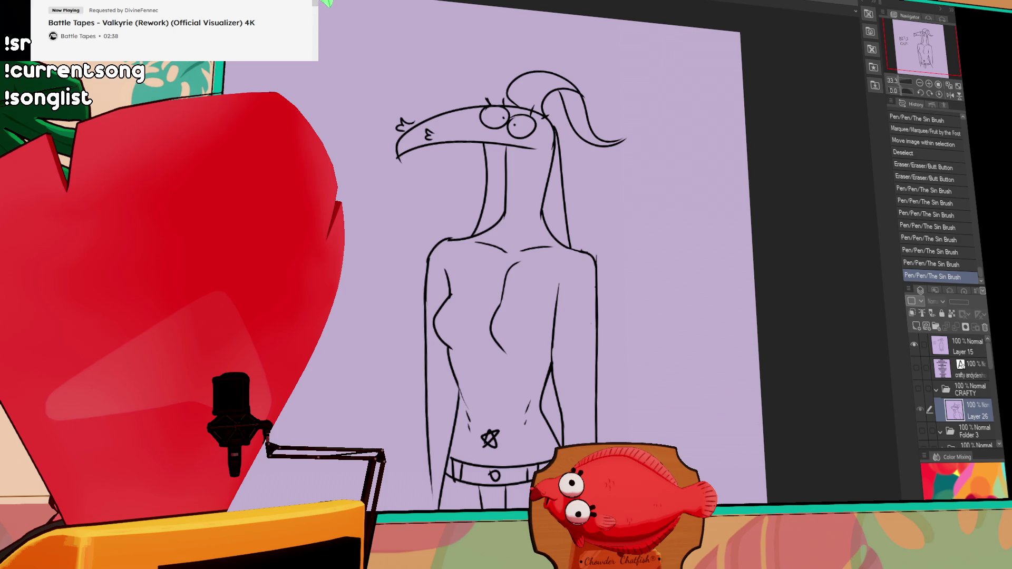
key(ctrl+z)
key(ctrl+z)
click(922, 277)
click(918, 388)
Hide Layer 15 and touch up the neck line, undoing and redoing until it reads right
click(914, 344)
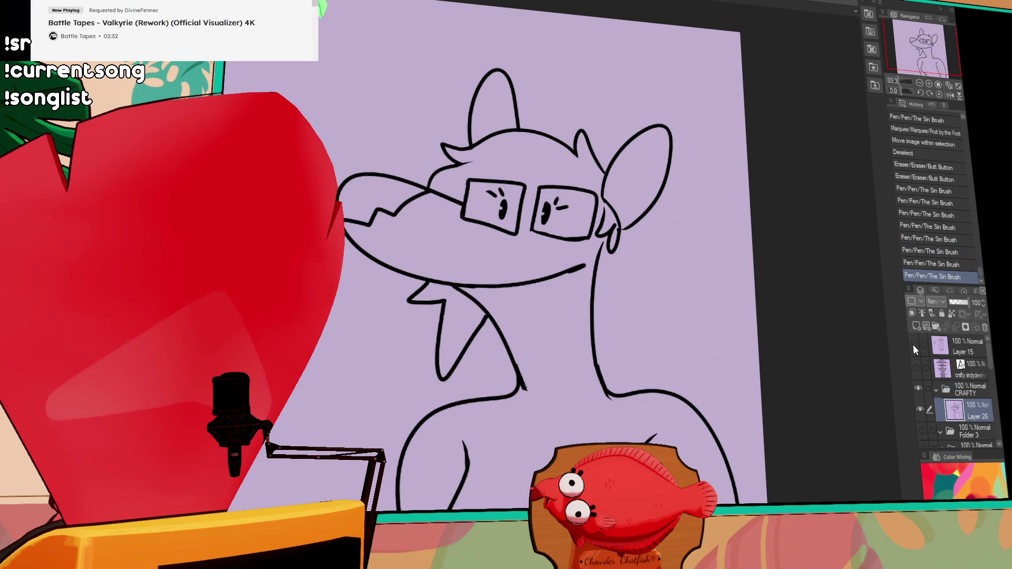
mouse_move(520, 362)
mouse_down()
mouse_move(510, 415)
mouse_move(516, 397)
mouse_up()
key(ctrl+z)
key(ctrl+y)
key(ctrl+z)
key(ctrl+y)
mouse_move(612, 381)
mouse_down()
mouse_move(597, 344)
mouse_move(599, 372)
mouse_up()
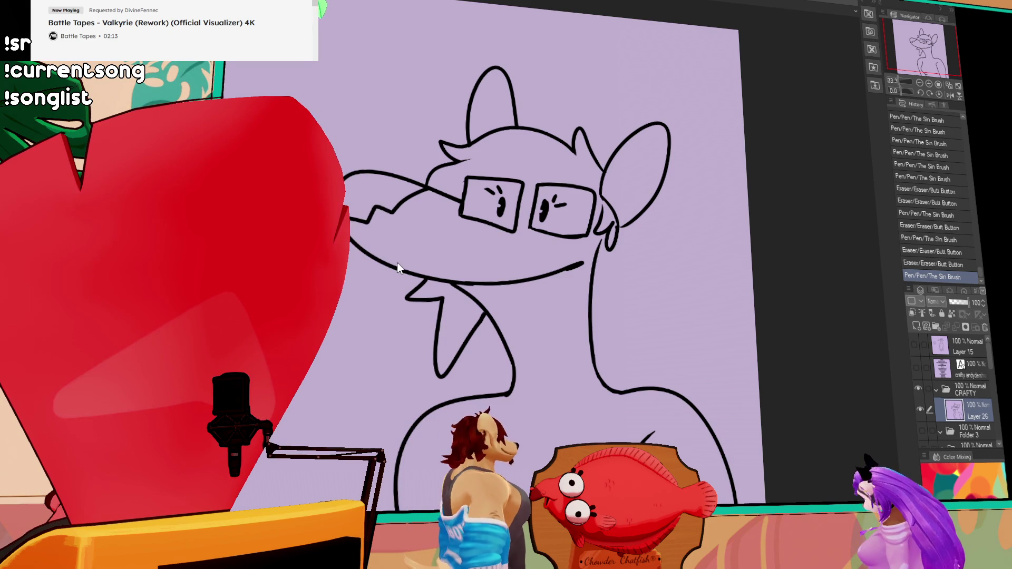
drag(650, 228, 668, 196)
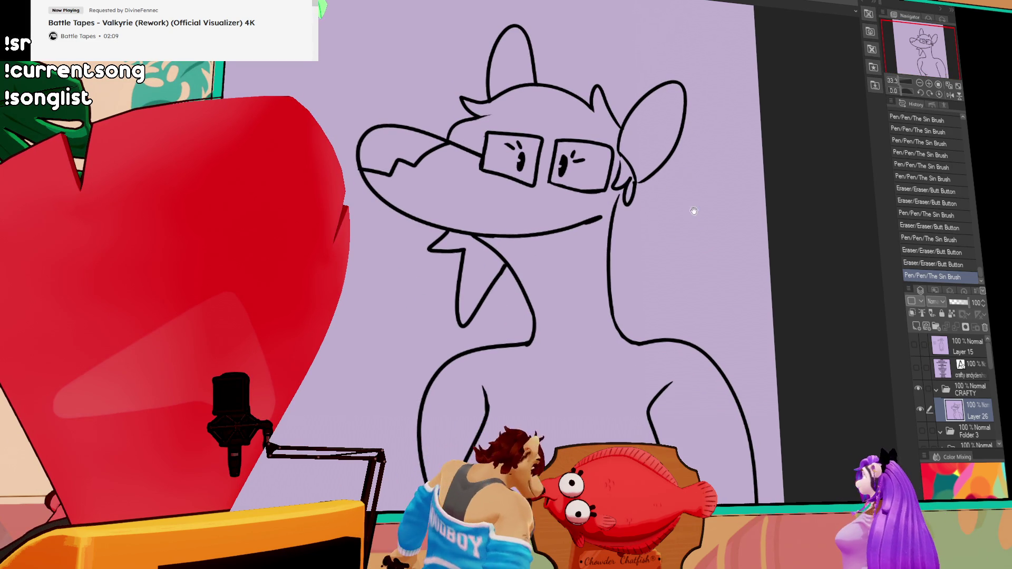
scroll(689, 207, down, 2)
scroll(708, 245, down, 5)
Erase stray body marks and draw a curved collar line across the chest, cleaning where it meets
click(477, 372)
drag(477, 373, 516, 431)
scroll(763, 163, up, 3)
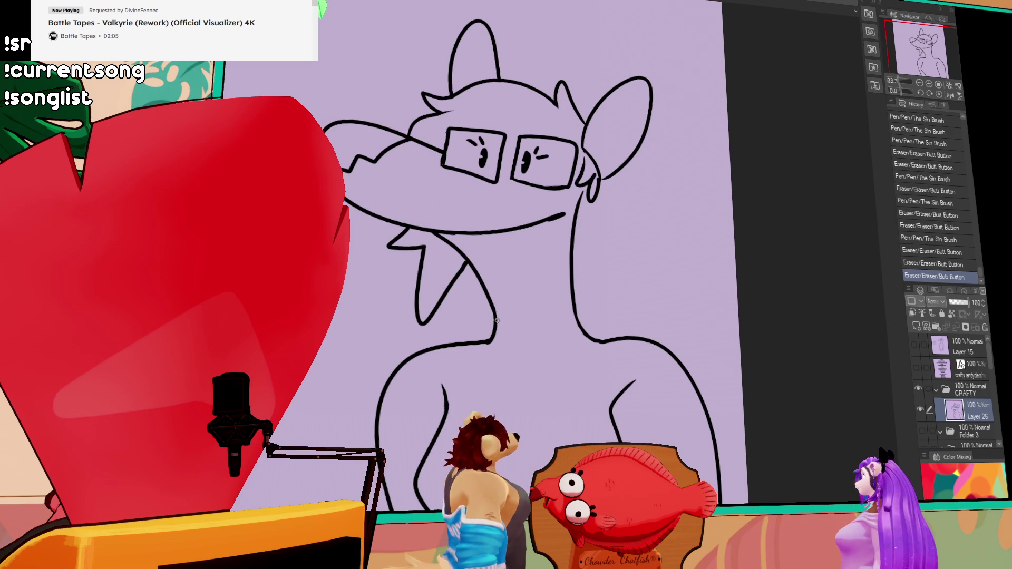
drag(490, 339, 451, 404)
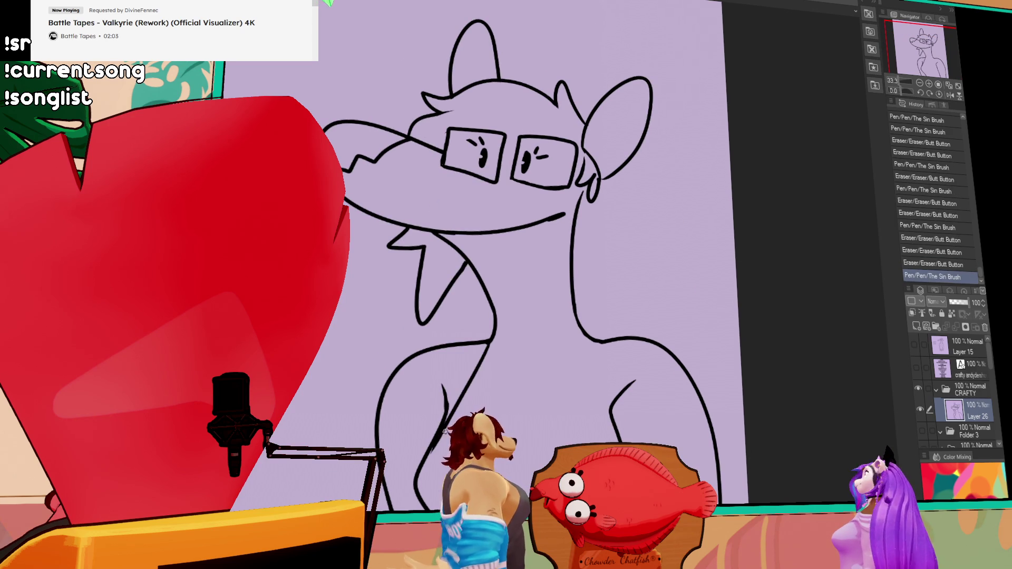
mouse_move(491, 345)
mouse_down()
mouse_move(586, 342)
mouse_move(617, 441)
mouse_up()
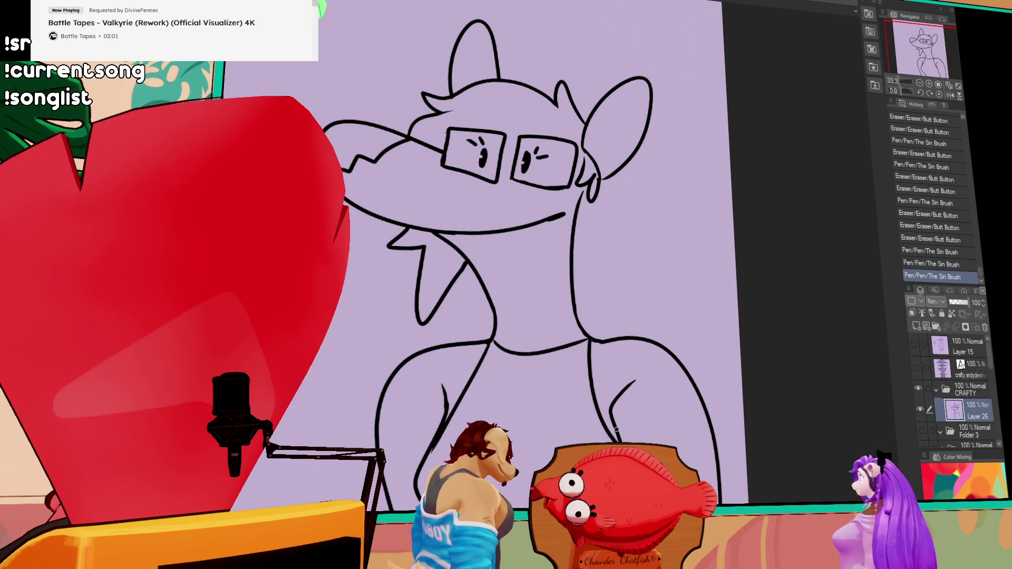
key(ctrl+z)
drag(584, 346, 589, 348)
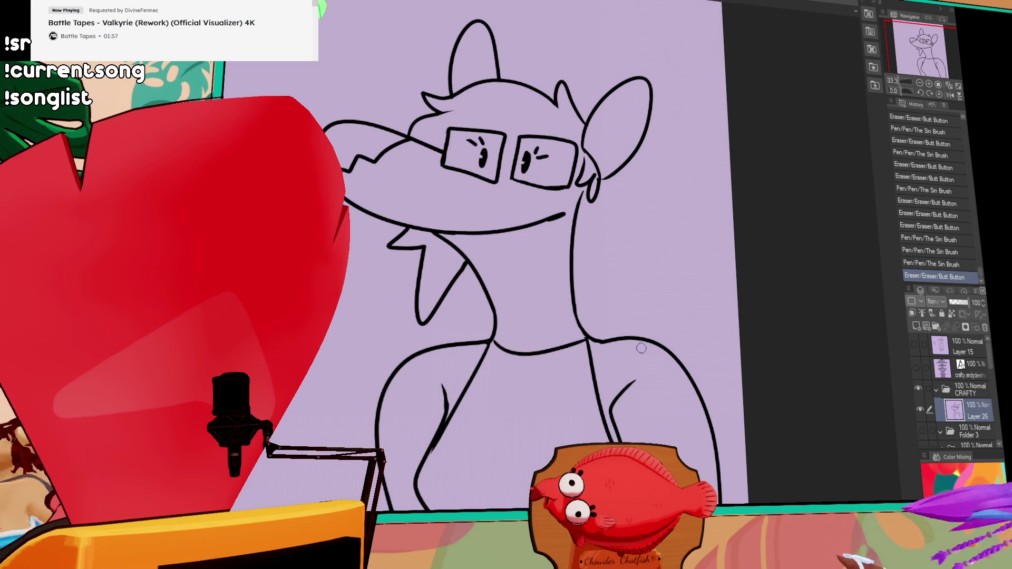
Erase the curved stroke on the right shoulder and refine a short diagonal stroke on the right arm
drag(613, 423, 638, 374)
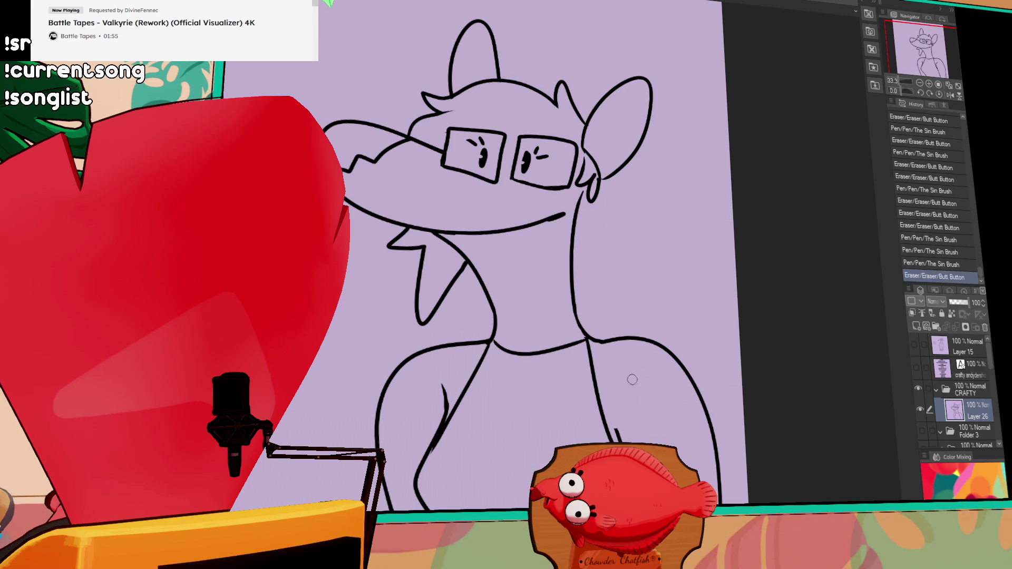
drag(615, 433, 626, 443)
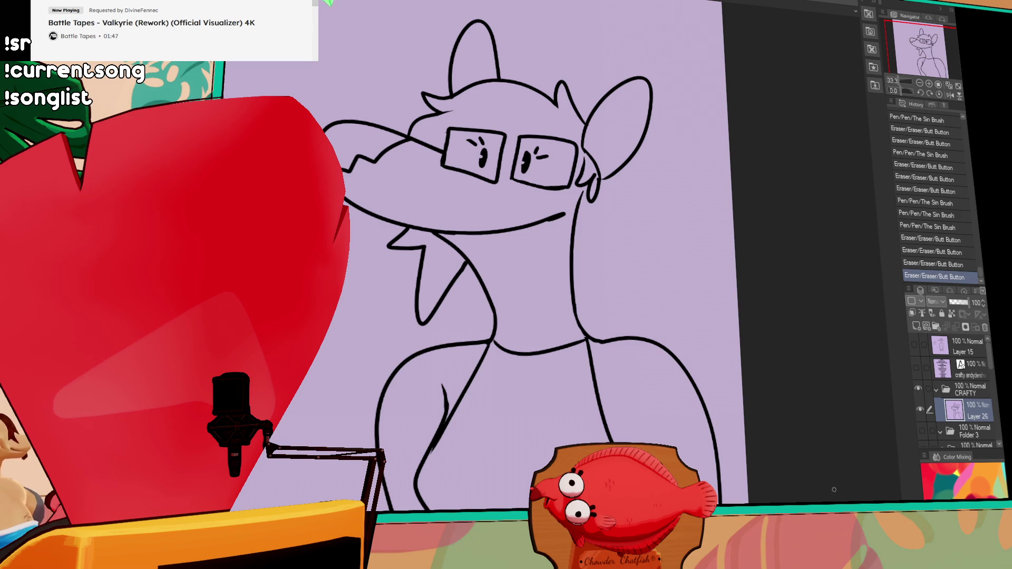
drag(647, 435, 643, 427)
key(ctrl+z)
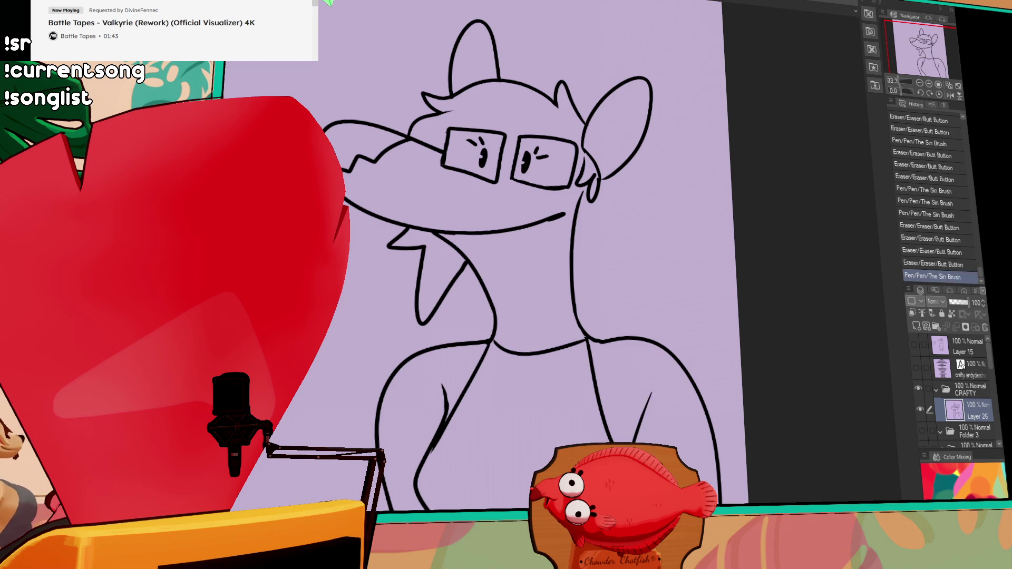
mouse_move(649, 395)
mouse_down()
mouse_move(636, 441)
mouse_move(641, 404)
mouse_move(639, 421)
mouse_up()
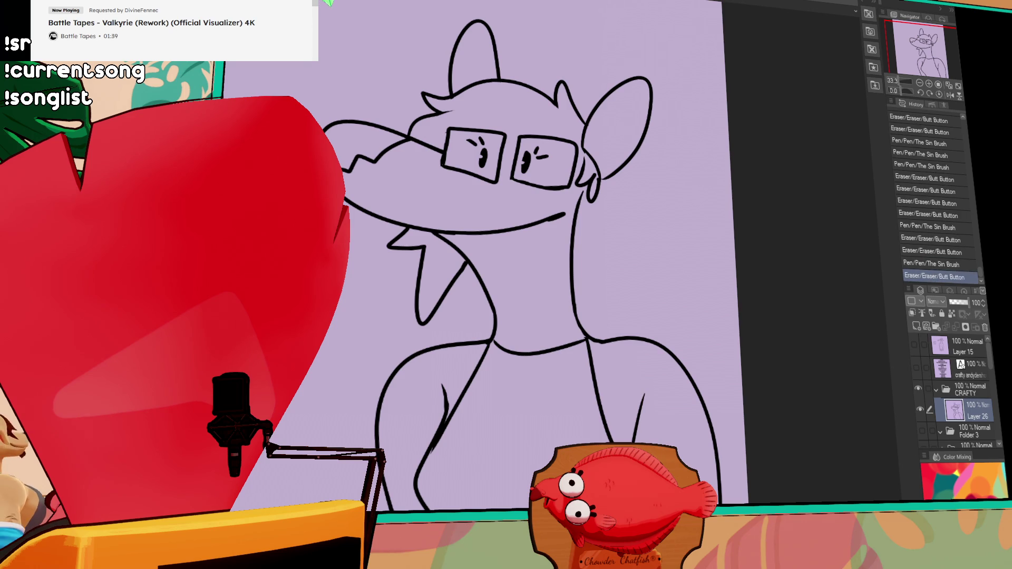
mouse_move(640, 399)
mouse_down()
mouse_move(632, 421)
mouse_move(639, 412)
mouse_up()
drag(639, 412, 639, 402)
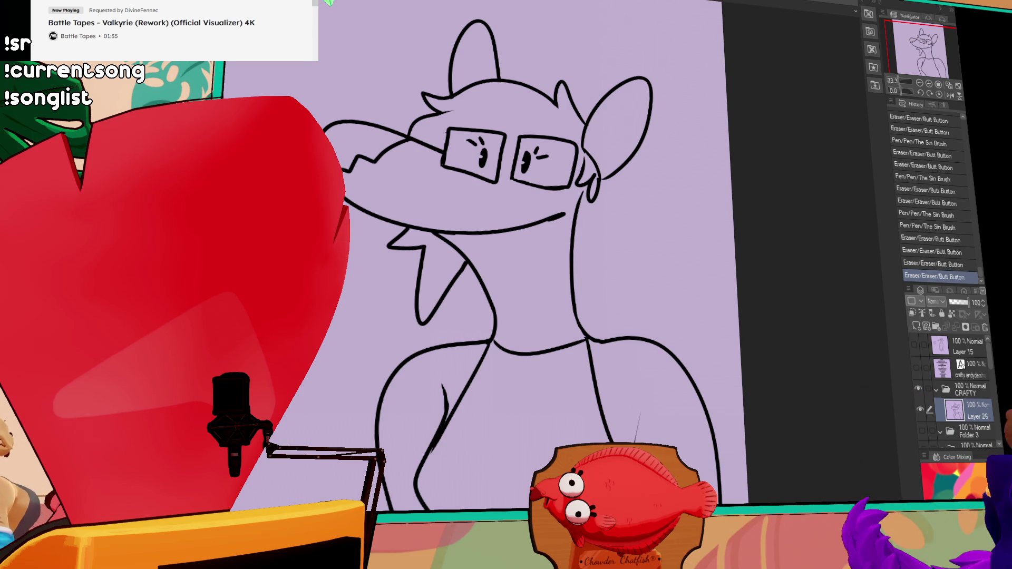
key(ctrl+z)
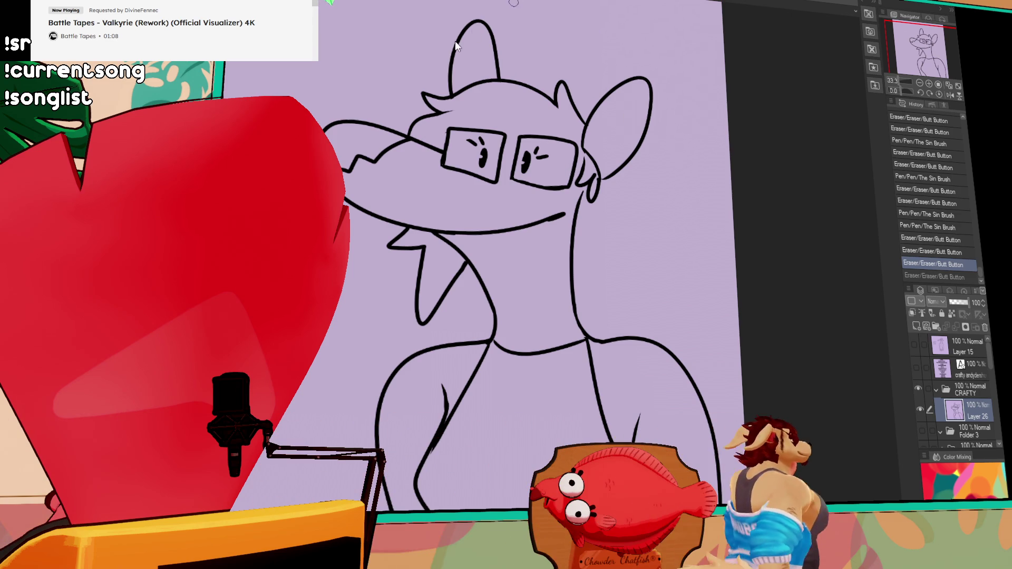
Paste the black sleeveless dress photo as a new layer and undo an accidental eraser mark on it
key(ctrl+v)
scroll(651, 419, up, 5)
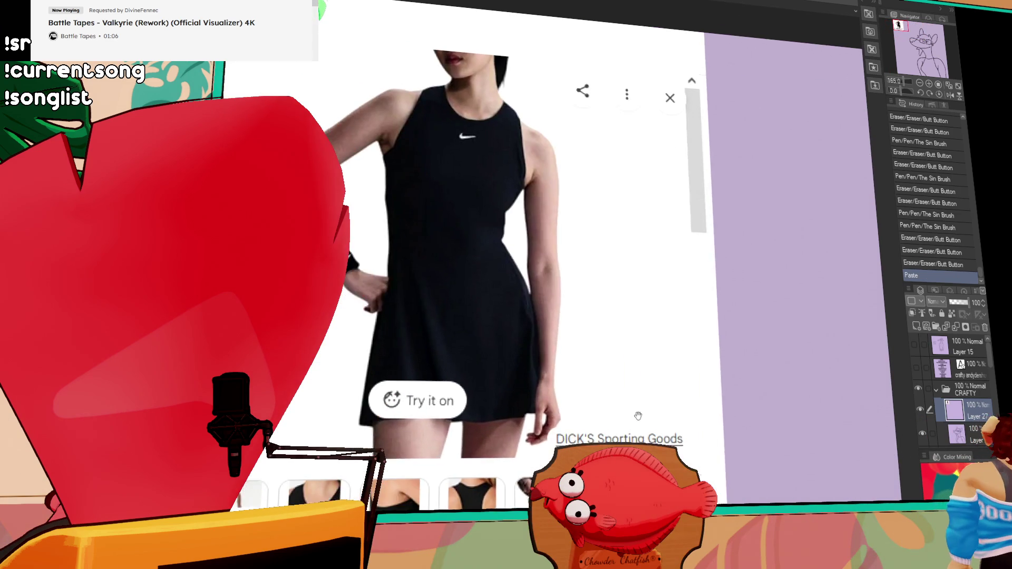
drag(651, 419, 699, 413)
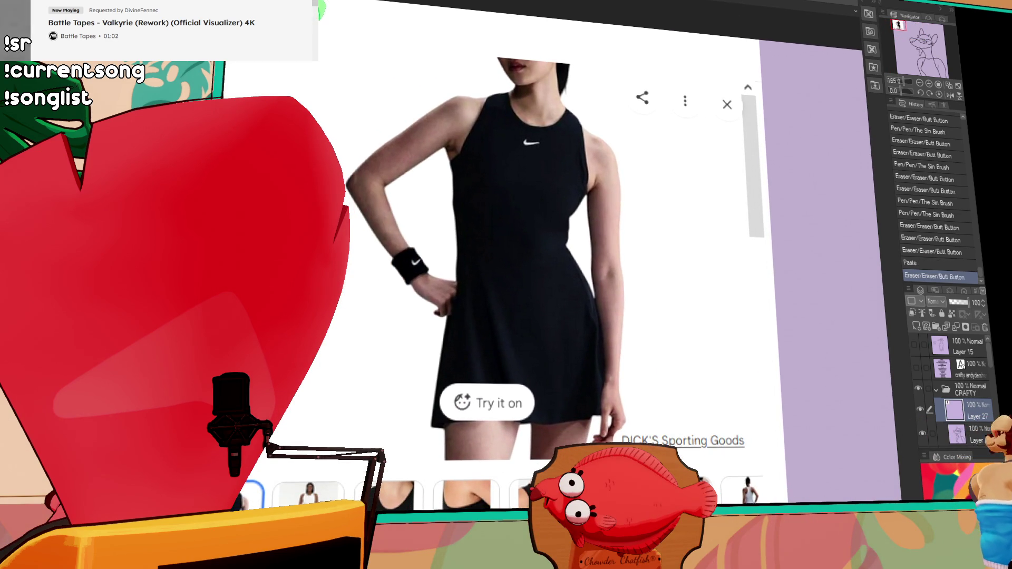
click(683, 457)
key(ctrl+z)
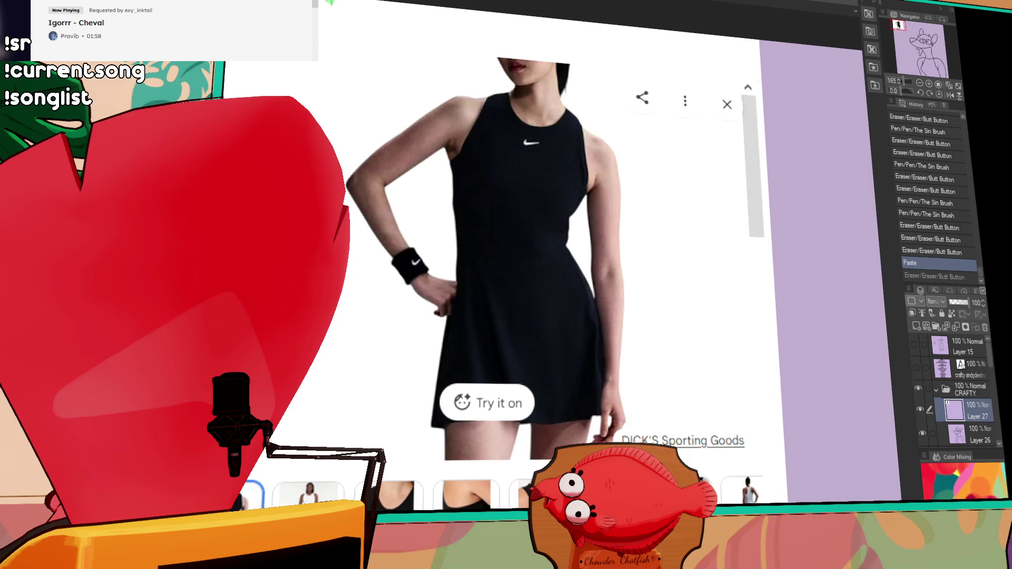
Paste a second dress photo, look it over, then undo both pastes to leave only the sketch
key(ctrl+v)
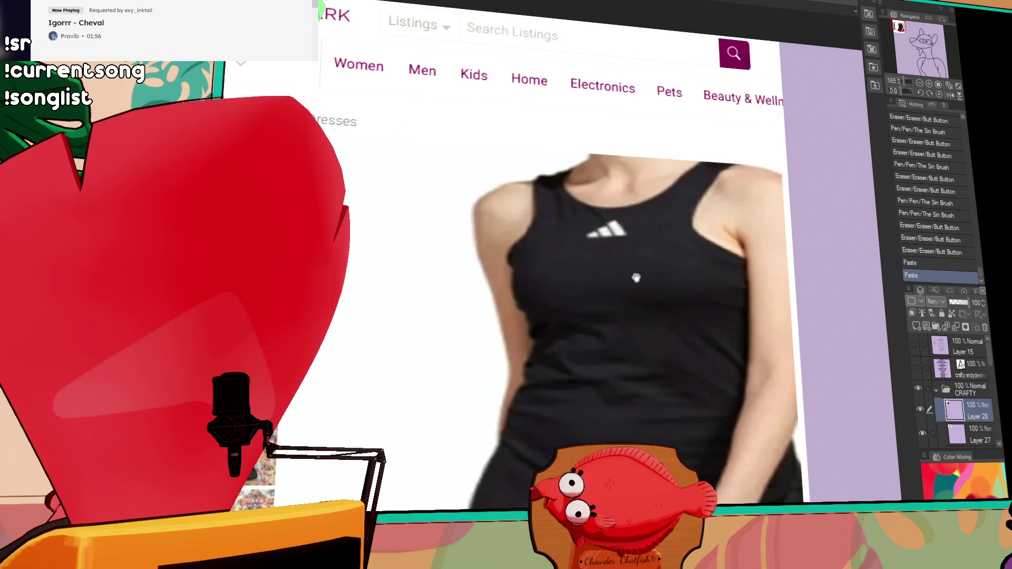
scroll(625, 269, down, 2)
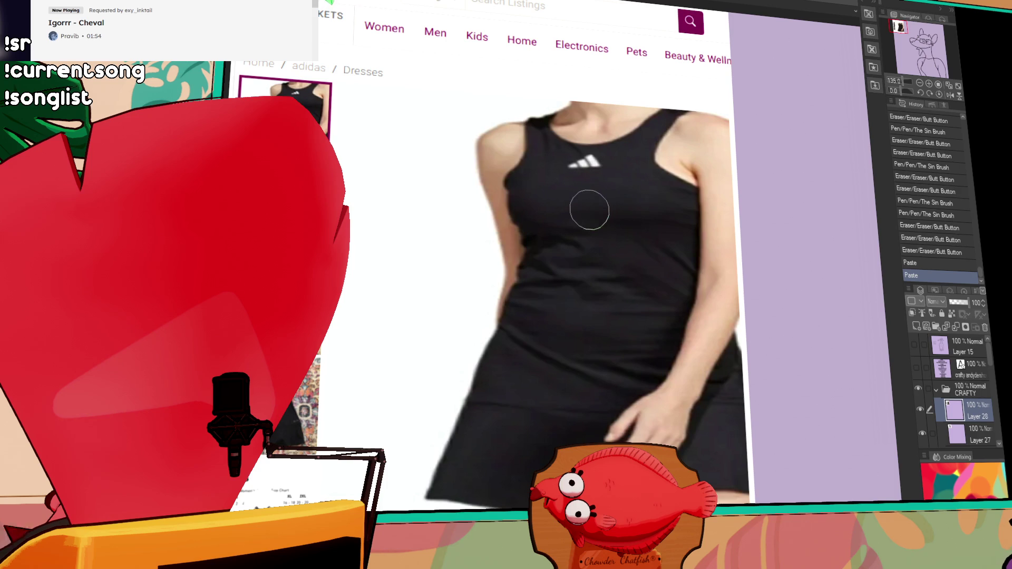
scroll(632, 213, down, 2)
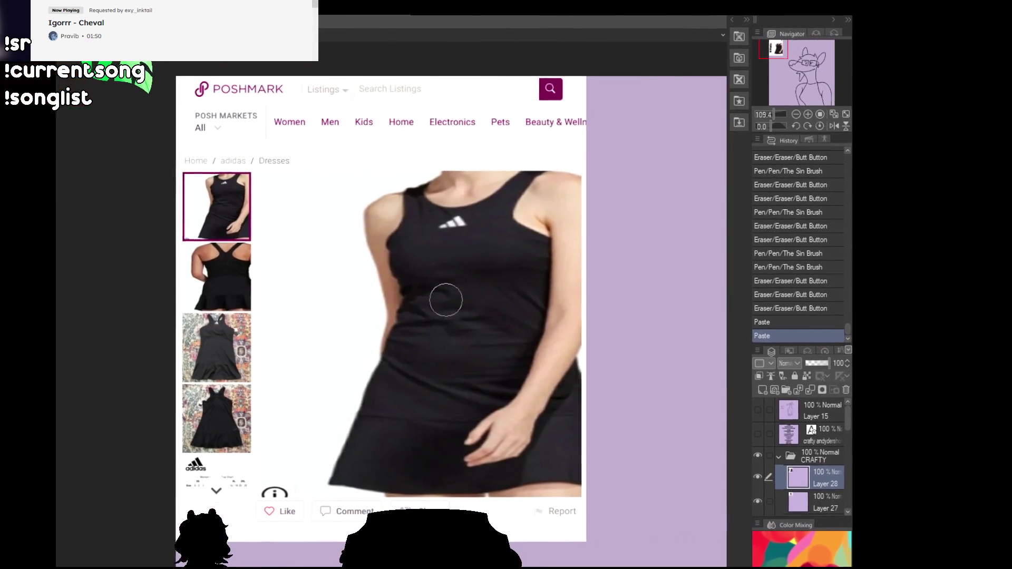
drag(407, 314, 396, 346)
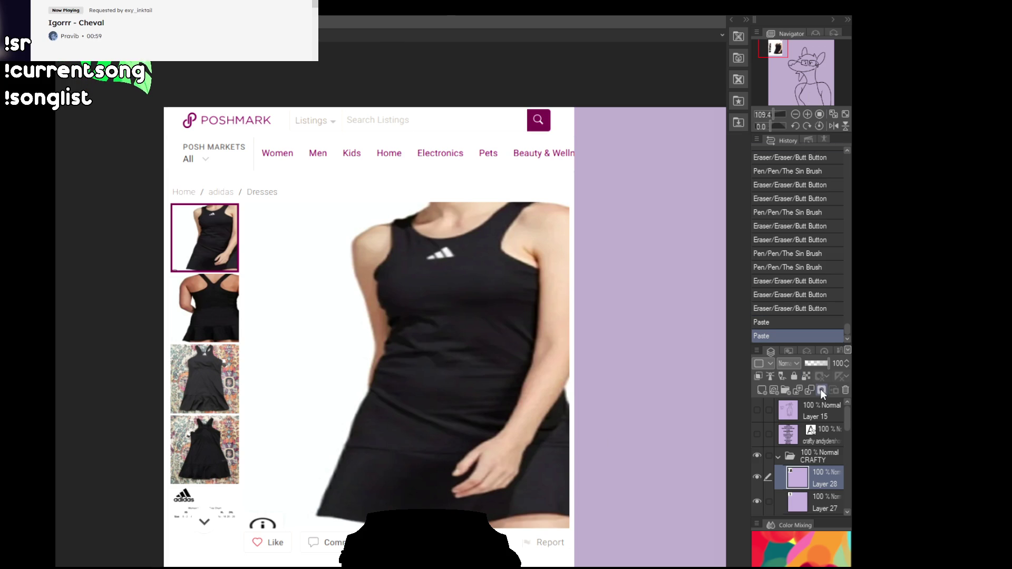
key(ctrl+z)
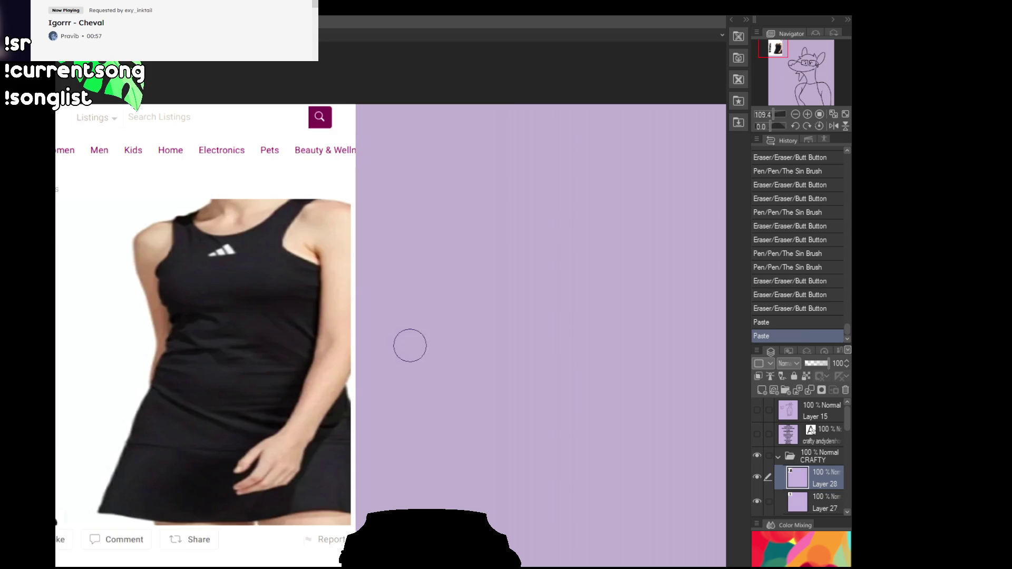
key(ctrl+z)
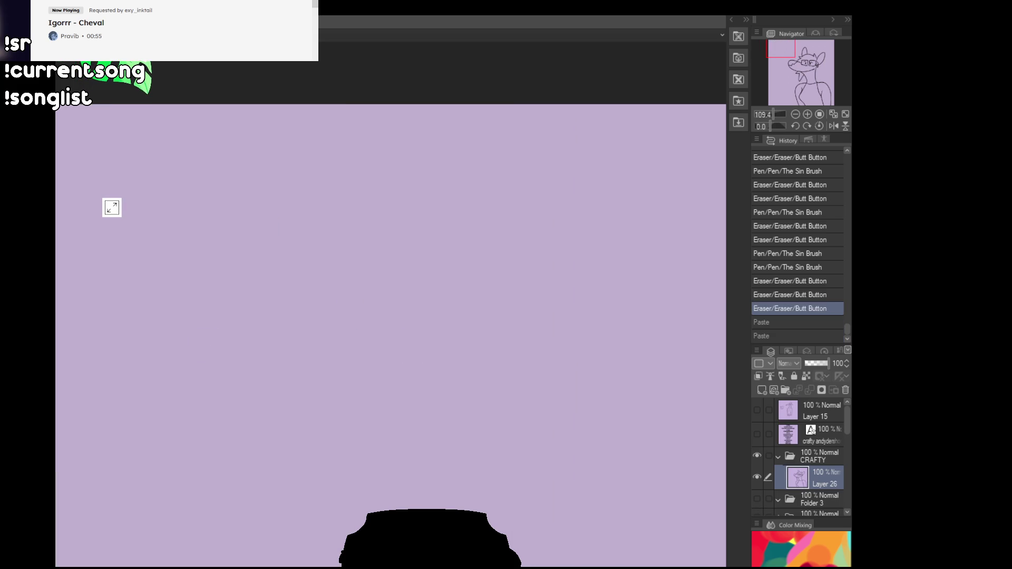
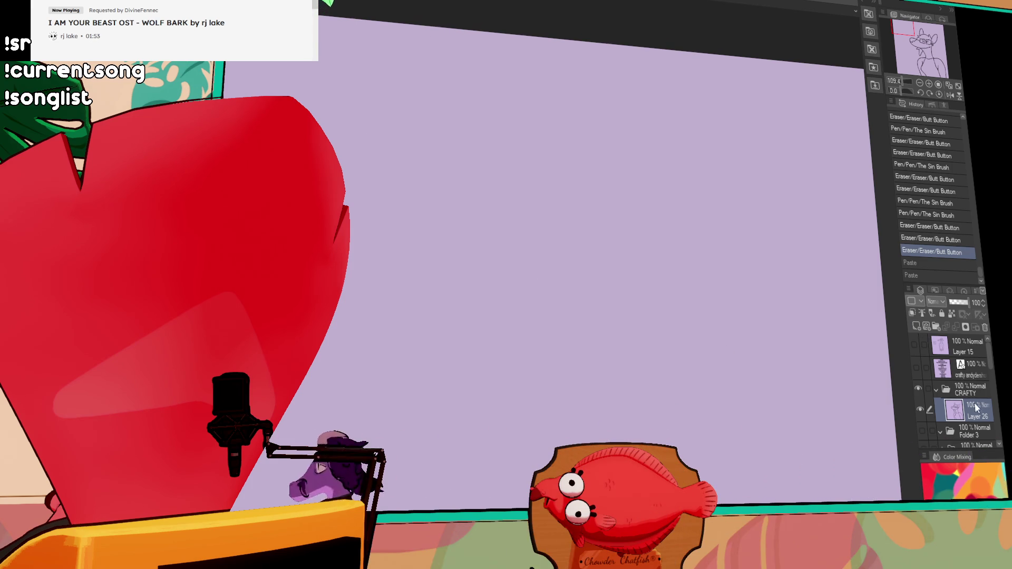
scroll(718, 255, down, 3)
Draw extra hair strands beside the right ear and set the line art layer as reference
mouse_move(718, 254)
mouse_down()
mouse_move(538, 182)
mouse_move(604, 220)
mouse_up()
scroll(538, 182, down, 2)
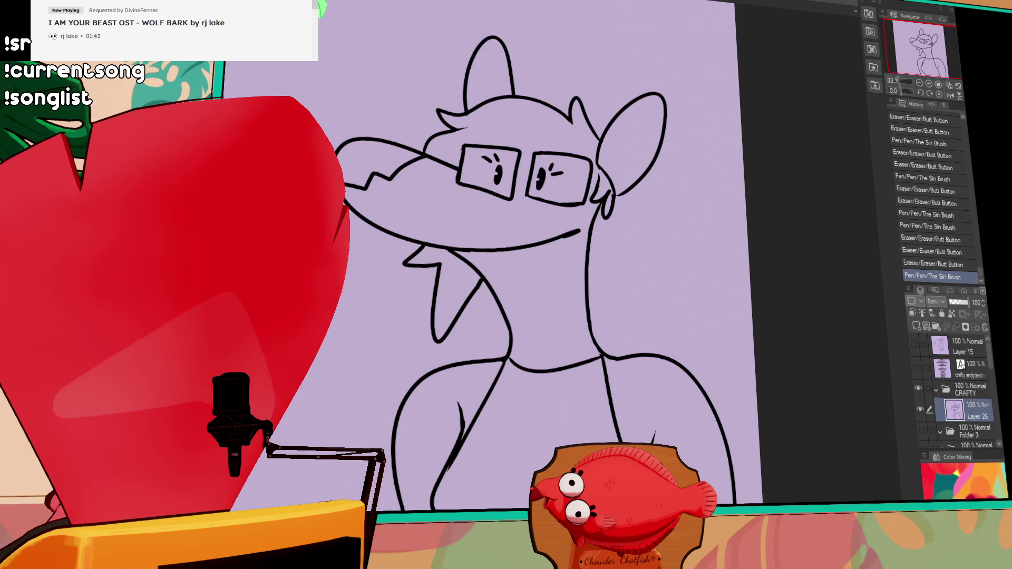
mouse_move(643, 174)
mouse_down()
mouse_move(602, 270)
mouse_move(590, 263)
mouse_up()
drag(732, 227, 703, 175)
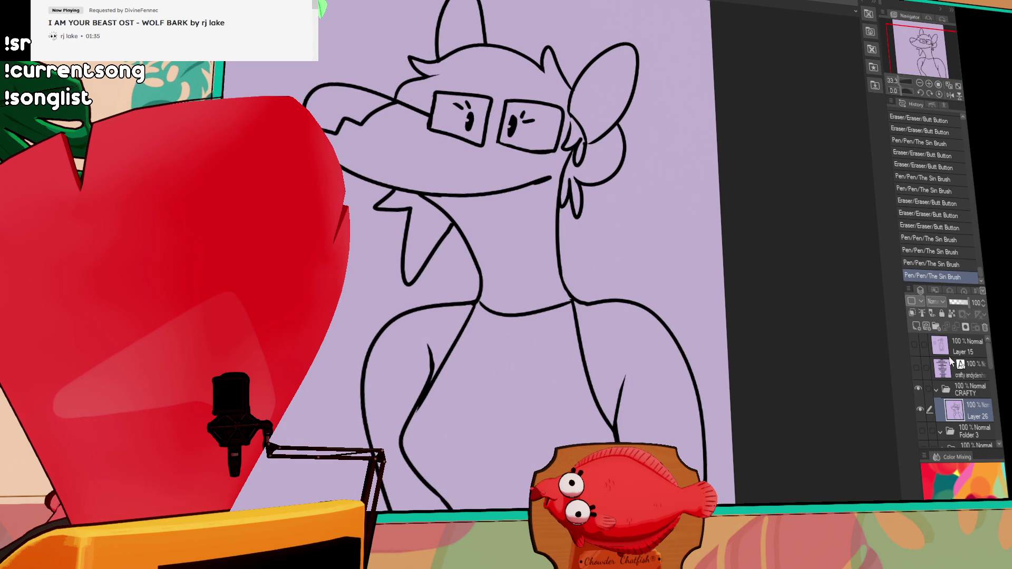
click(922, 315)
Add a colour layer beneath the line art and lasso-fill the character's silhouette pale cyan
click(916, 327)
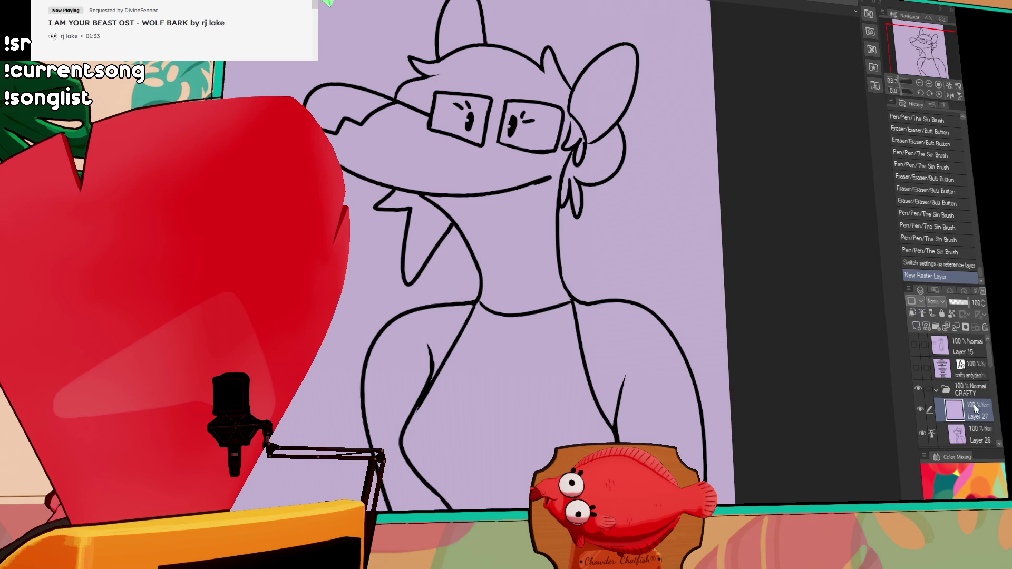
drag(971, 417, 977, 441)
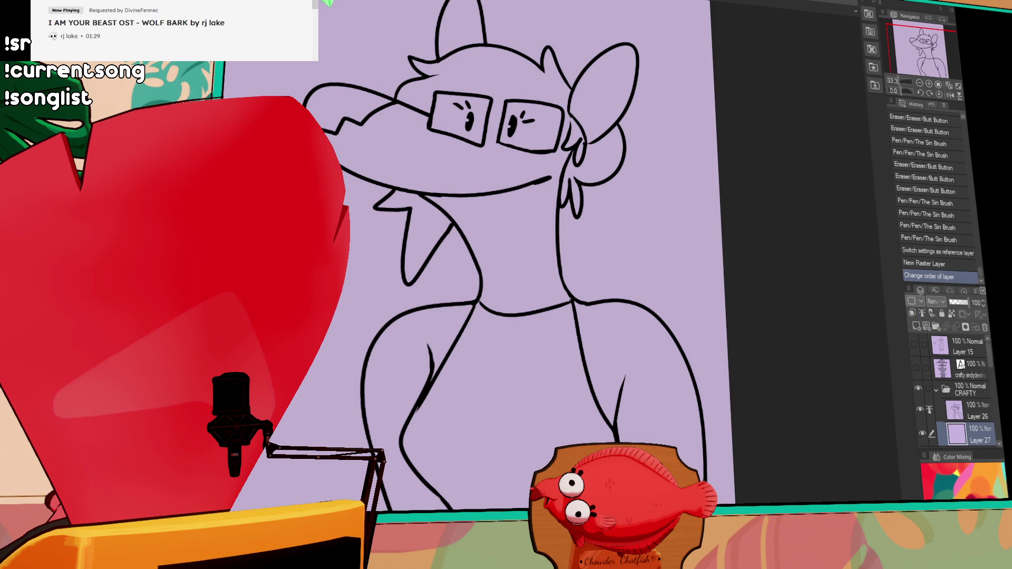
scroll(490, 300, up, 2)
drag(736, 490, 649, 371)
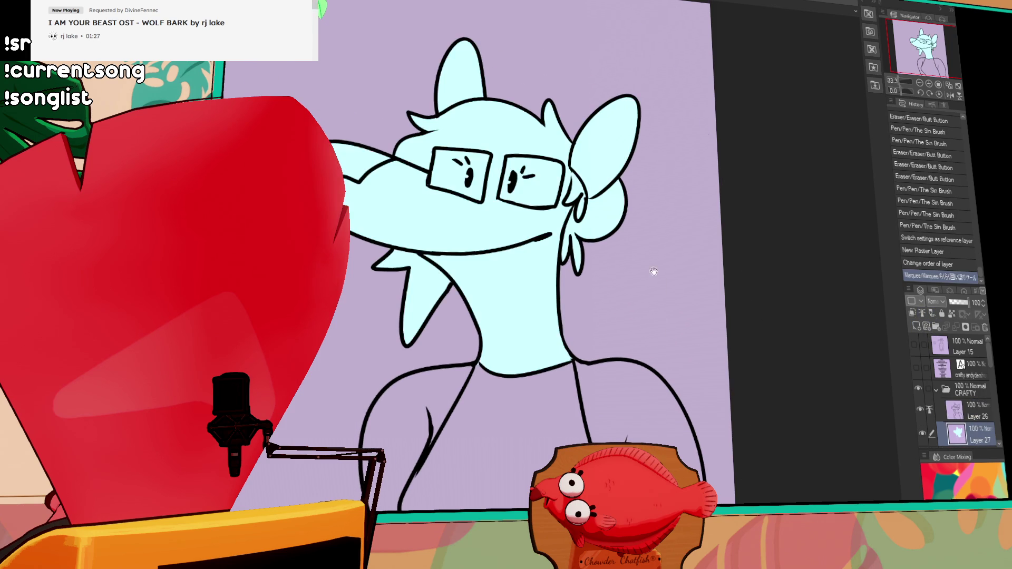
scroll(506, 284, down, 2)
mouse_move(697, 269)
mouse_down()
mouse_move(289, 412)
mouse_move(532, 120)
mouse_up()
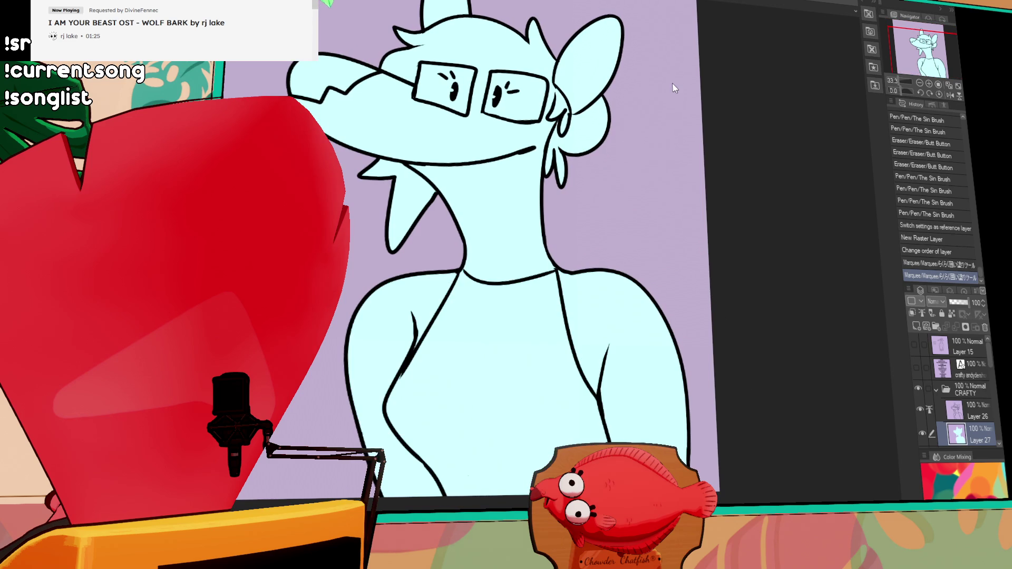
click(919, 83)
mouse_move(656, 345)
mouse_down()
mouse_move(641, 441)
mouse_move(643, 235)
mouse_up()
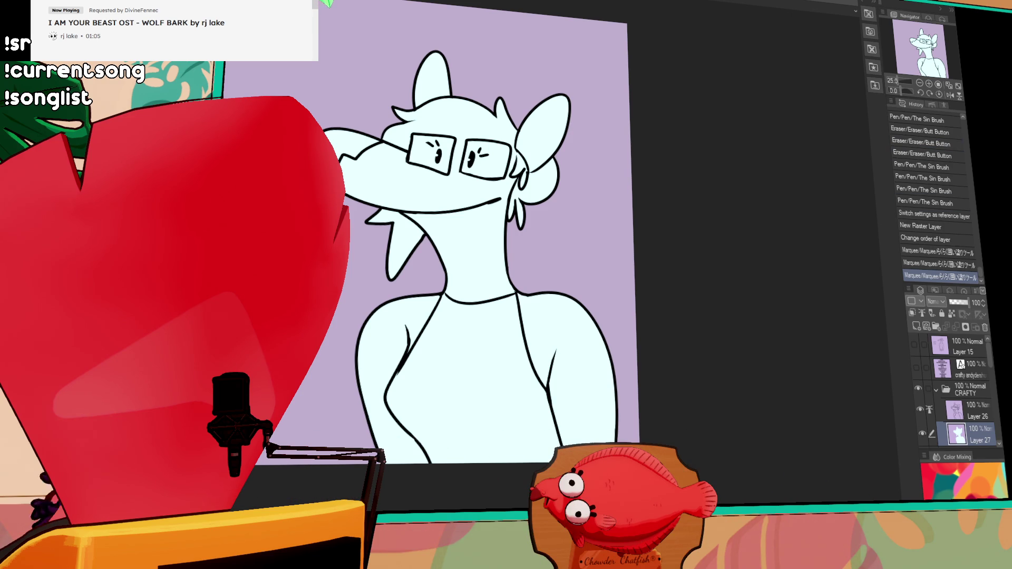
Fill the hair sections, the lock behind the ear and the left strand bright cyan
drag(438, 135, 501, 139)
click(490, 118)
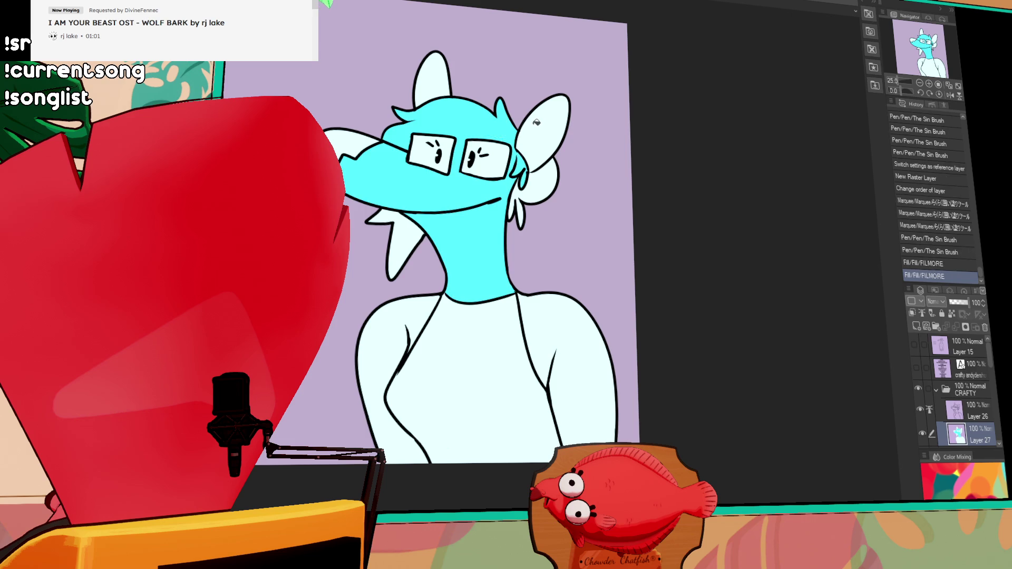
key(ctrl+z)
click(513, 156)
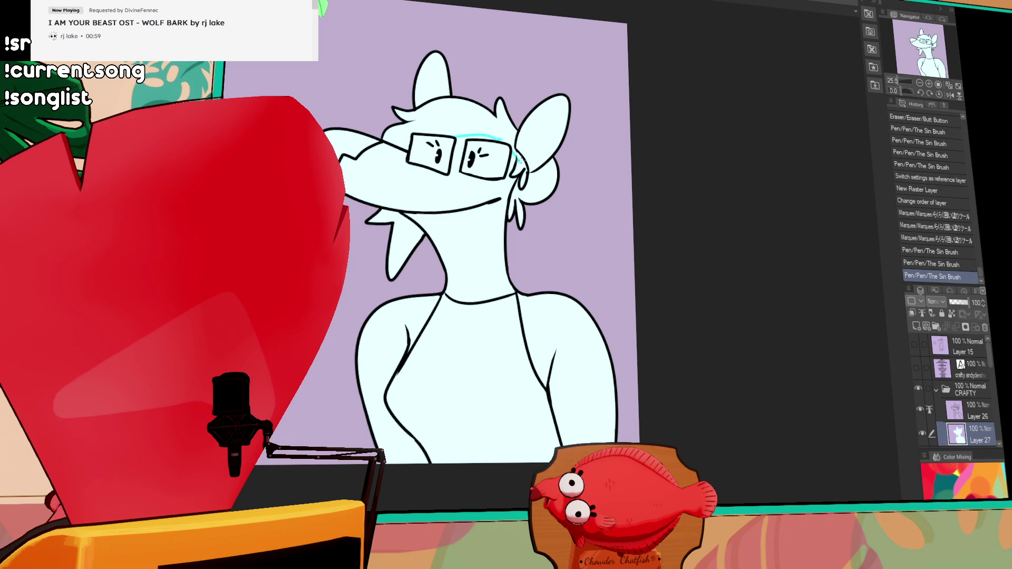
click(459, 119)
click(517, 158)
click(537, 176)
click(528, 189)
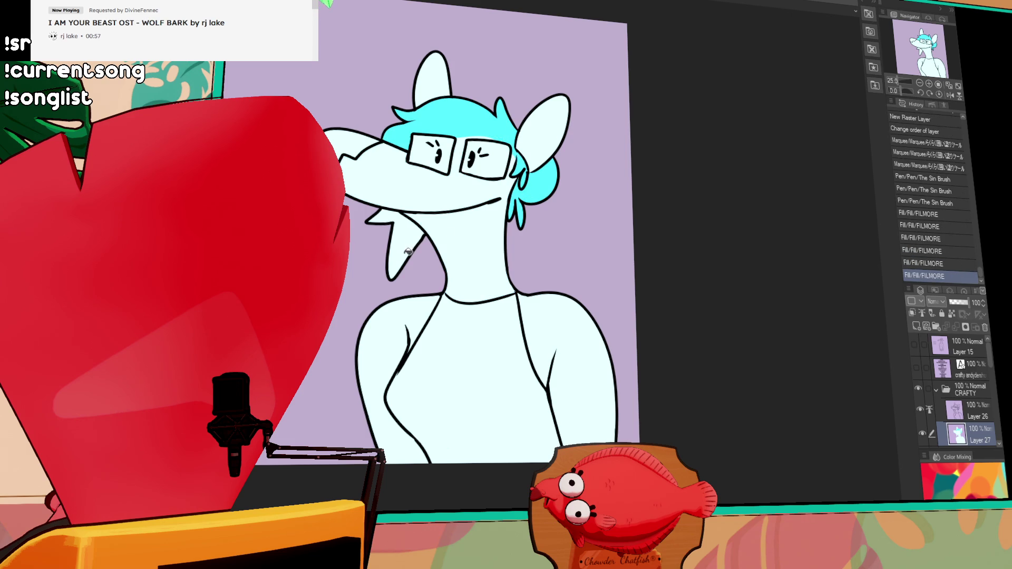
click(395, 249)
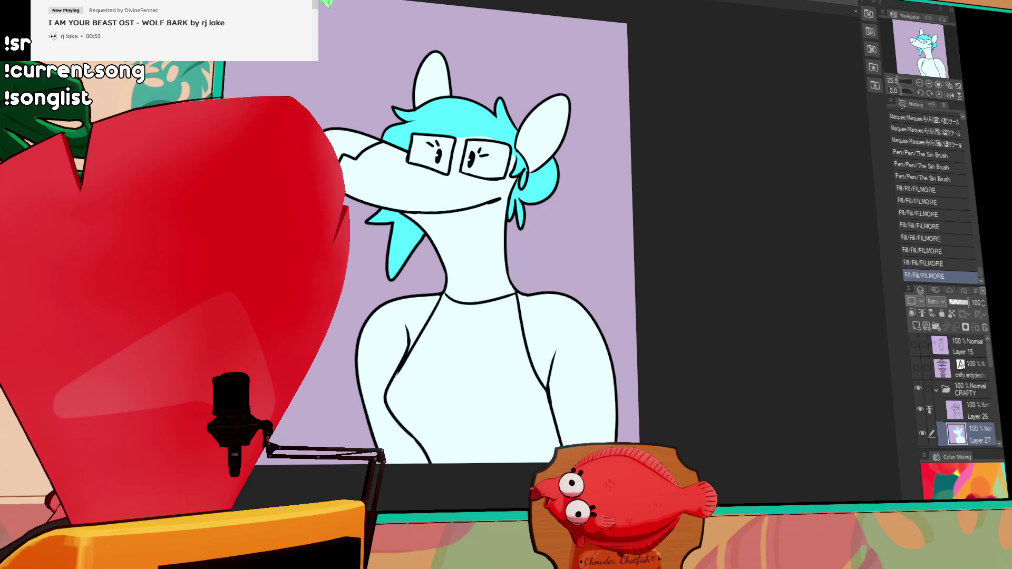
Auto-select the hair strands and shade inside them with the pen, then deselect
click(405, 242)
mouse_move(378, 208)
mouse_down()
mouse_move(417, 228)
mouse_move(412, 246)
mouse_move(376, 276)
mouse_move(551, 205)
mouse_move(553, 186)
mouse_move(558, 238)
mouse_up()
key(ctrl+z)
click(524, 202)
key(ctrl+z)
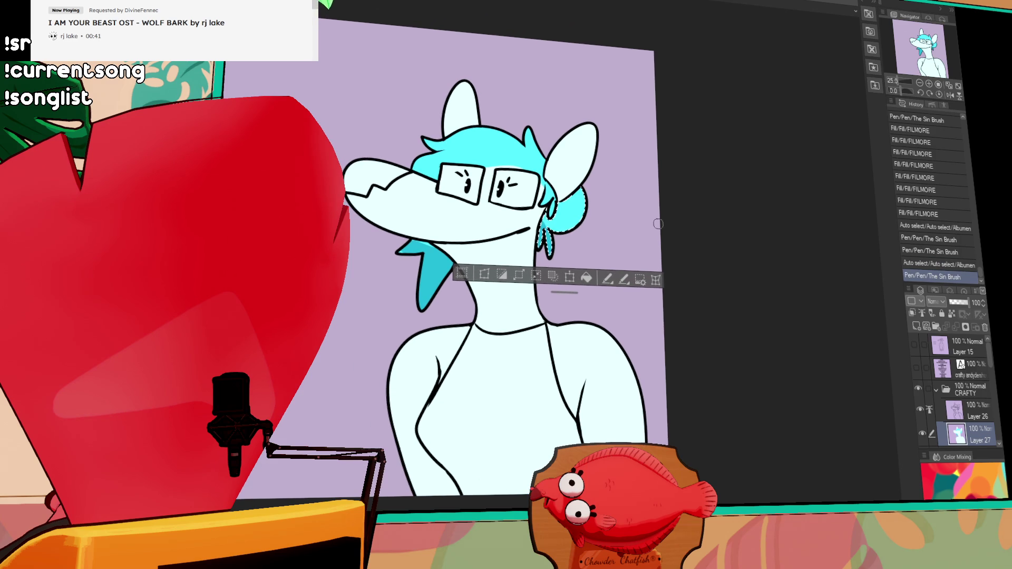
drag(673, 239, 651, 237)
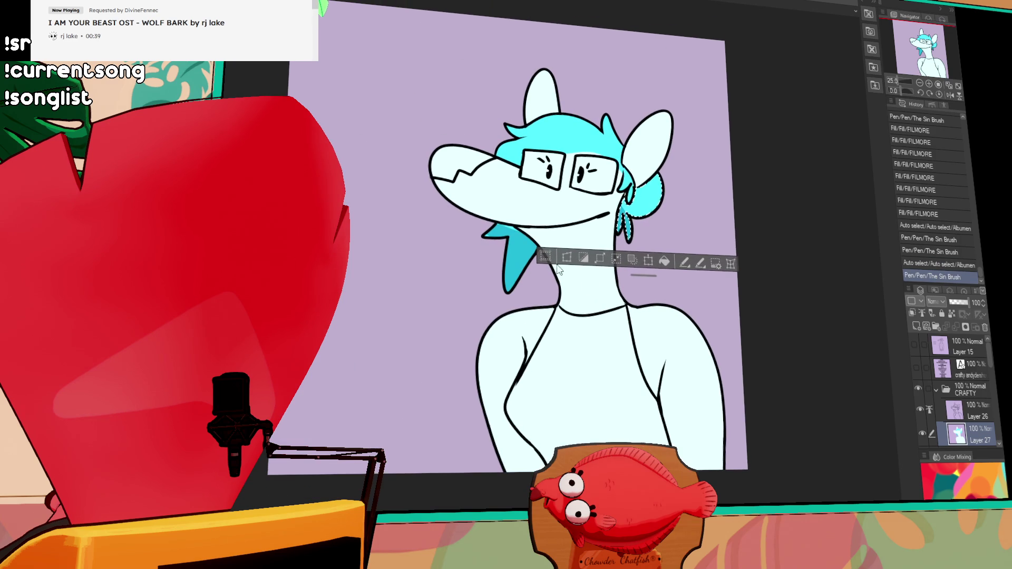
drag(506, 225, 525, 234)
key(ctrl+d)
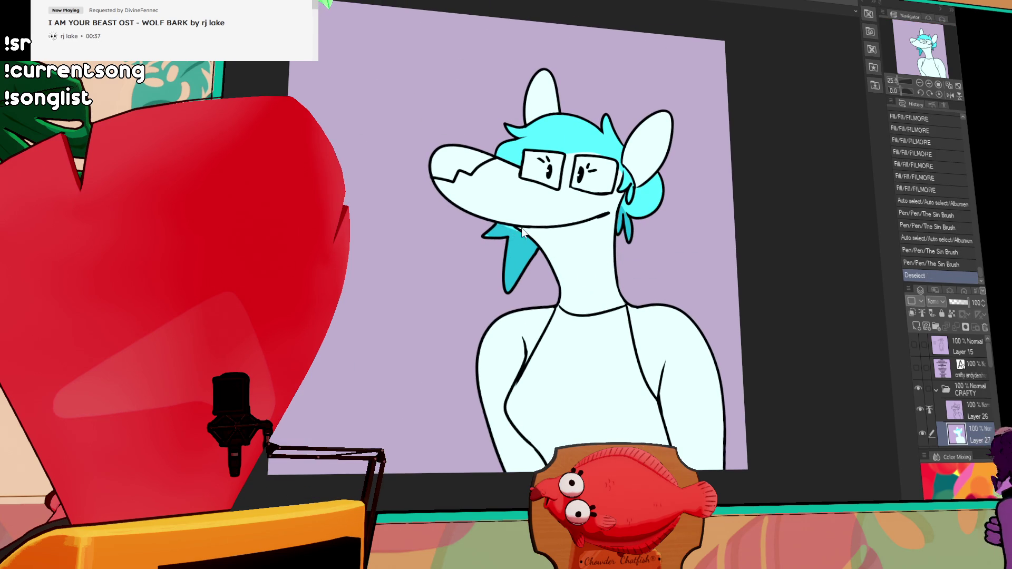
drag(617, 199, 631, 209)
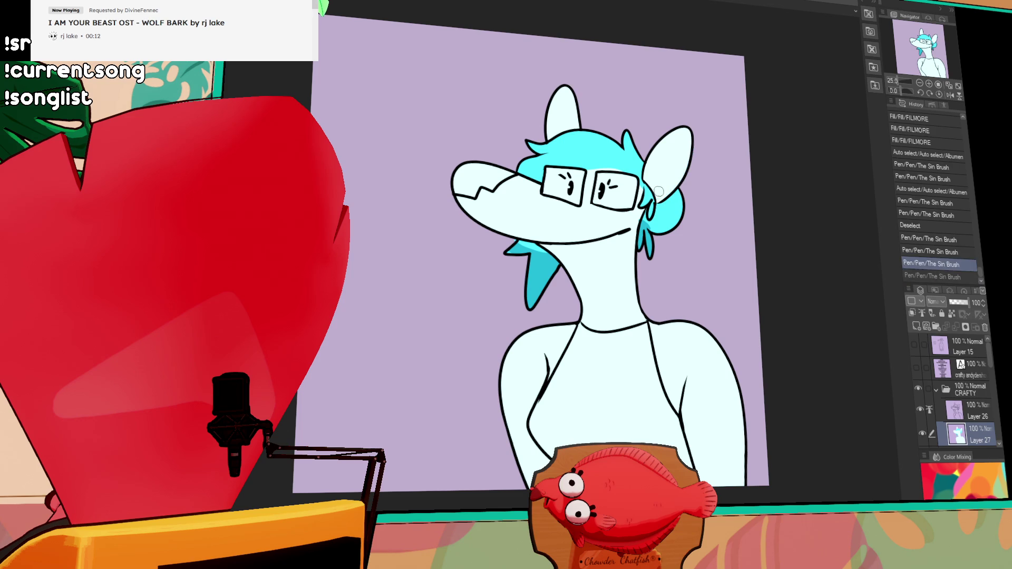
Auto-select the inside of the ear and shade it dark teal
click(676, 159)
mouse_move(680, 174)
mouse_down()
mouse_move(672, 188)
mouse_move(683, 176)
mouse_up()
key(ctrl+d)
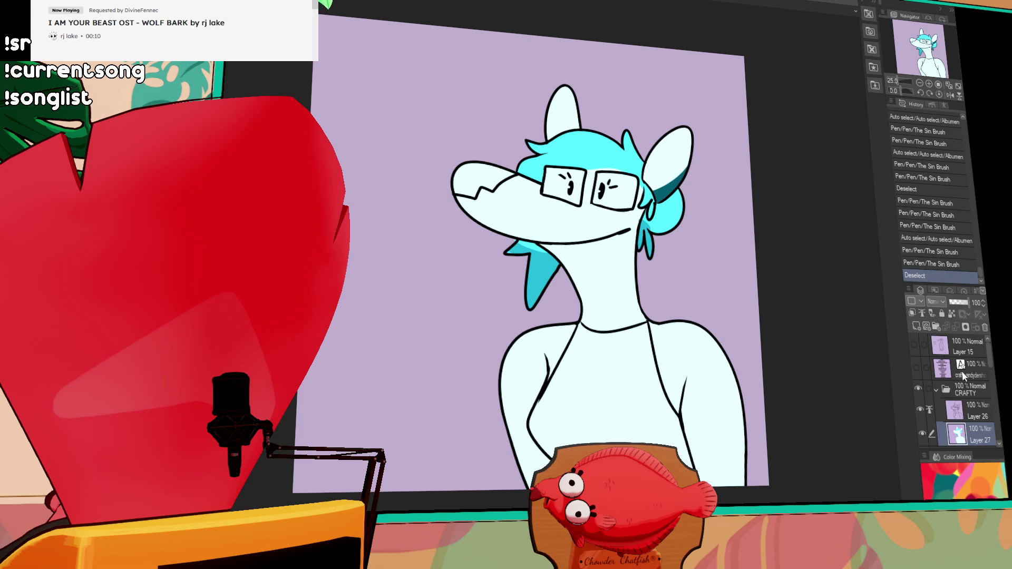
Draw two antlers above the ears on the line art layer
click(955, 410)
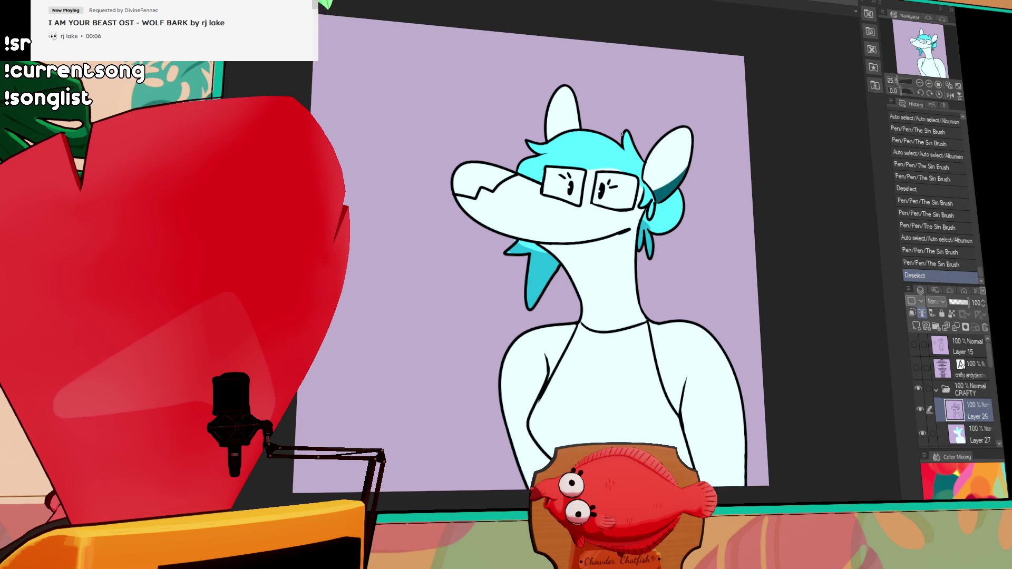
key(ctrl+z)
mouse_move(630, 134)
mouse_down()
mouse_move(637, 104)
mouse_move(671, 103)
mouse_move(694, 75)
mouse_up()
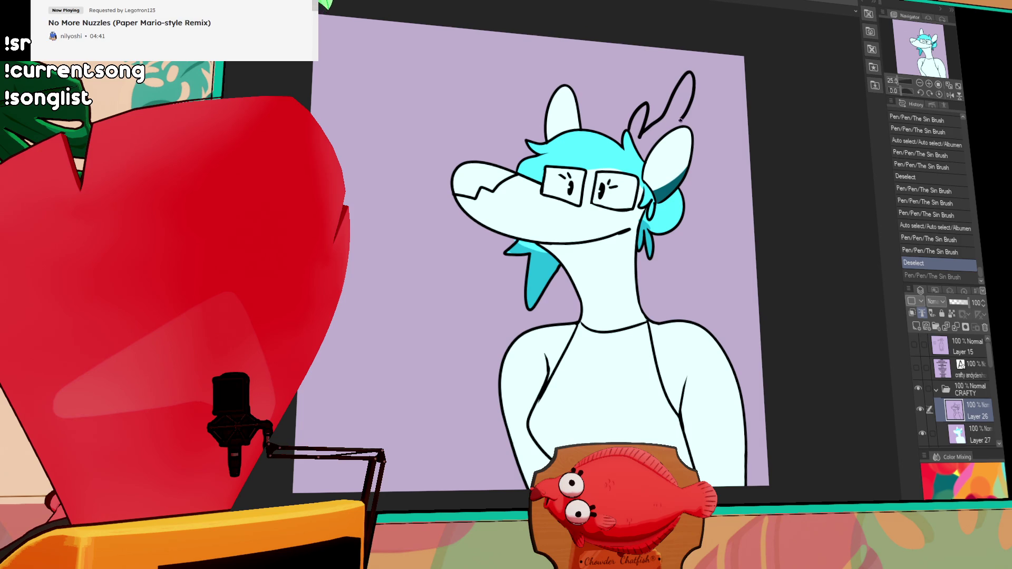
mouse_move(586, 129)
mouse_down()
mouse_move(609, 119)
mouse_move(647, 62)
mouse_move(649, 87)
mouse_move(648, 65)
mouse_move(647, 79)
mouse_up()
drag(645, 67, 638, 101)
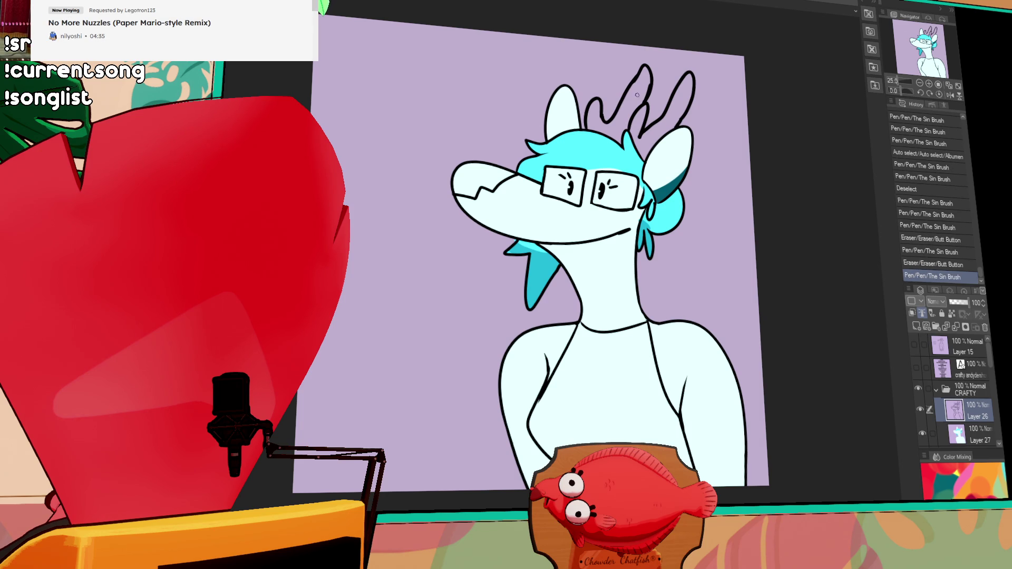
scroll(737, 180, down, 2)
Fill the antlers brown on the colour layer and the shirt dark purple
click(979, 432)
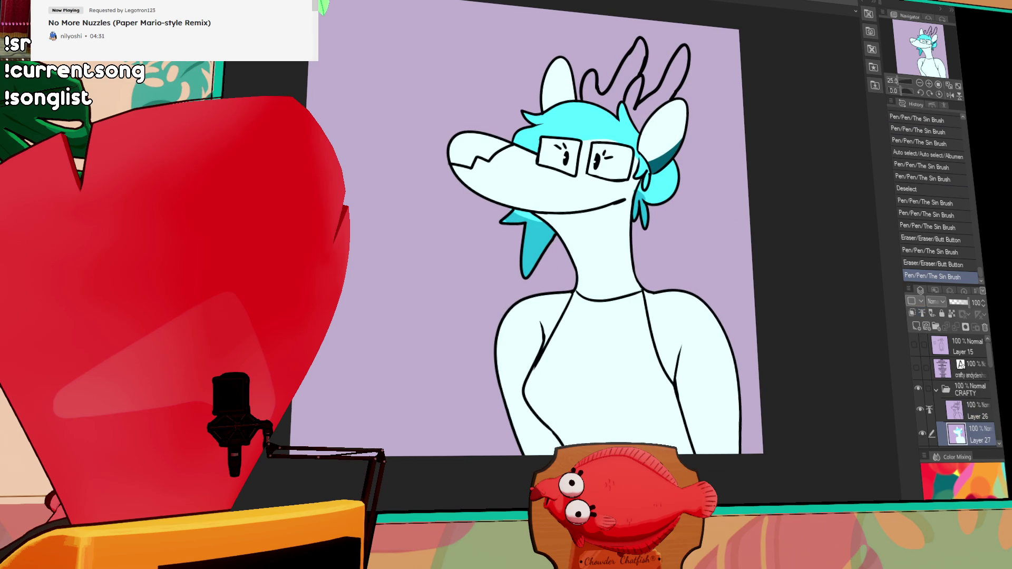
click(638, 67)
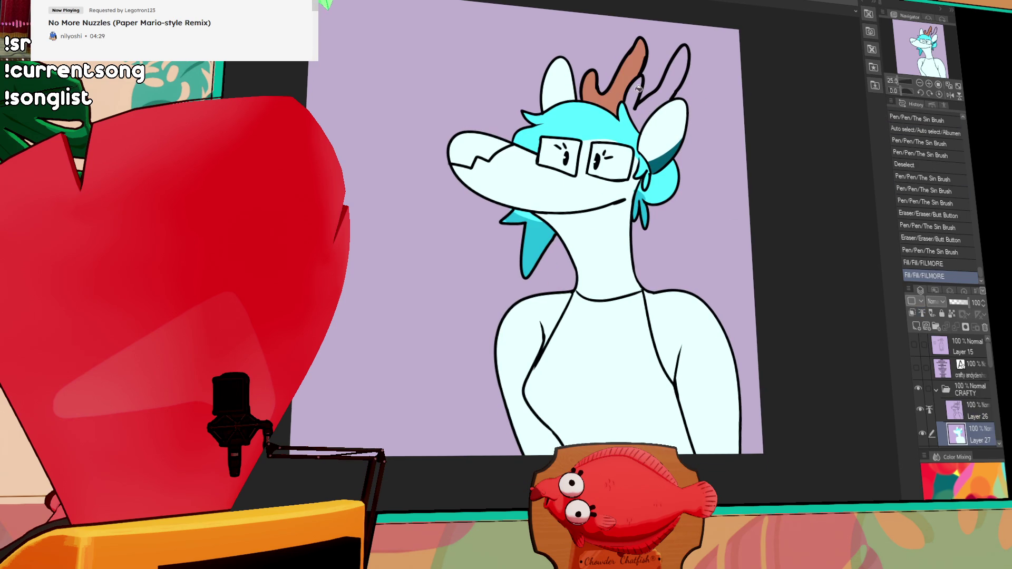
click(624, 88)
click(642, 106)
click(677, 69)
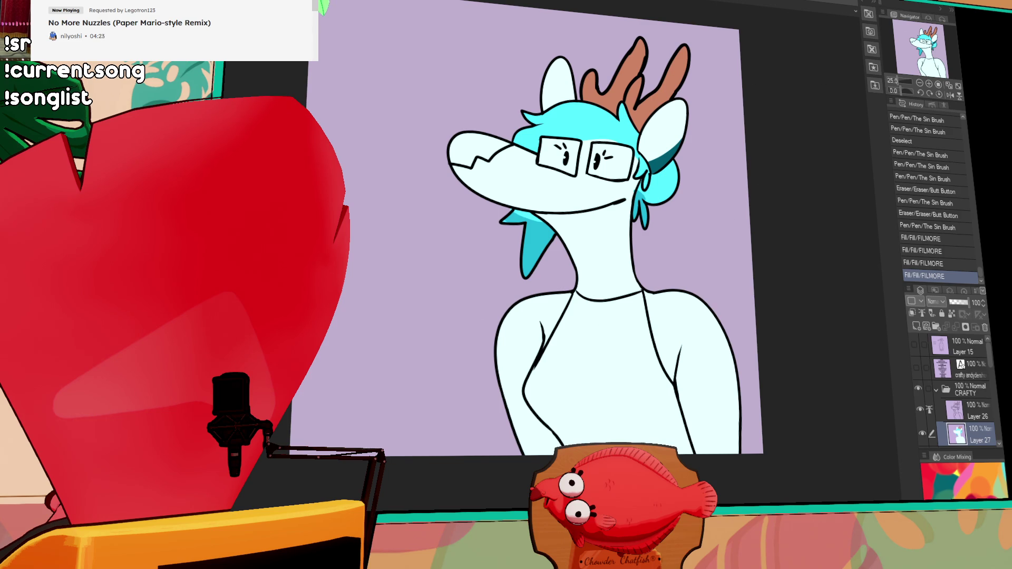
click(675, 315)
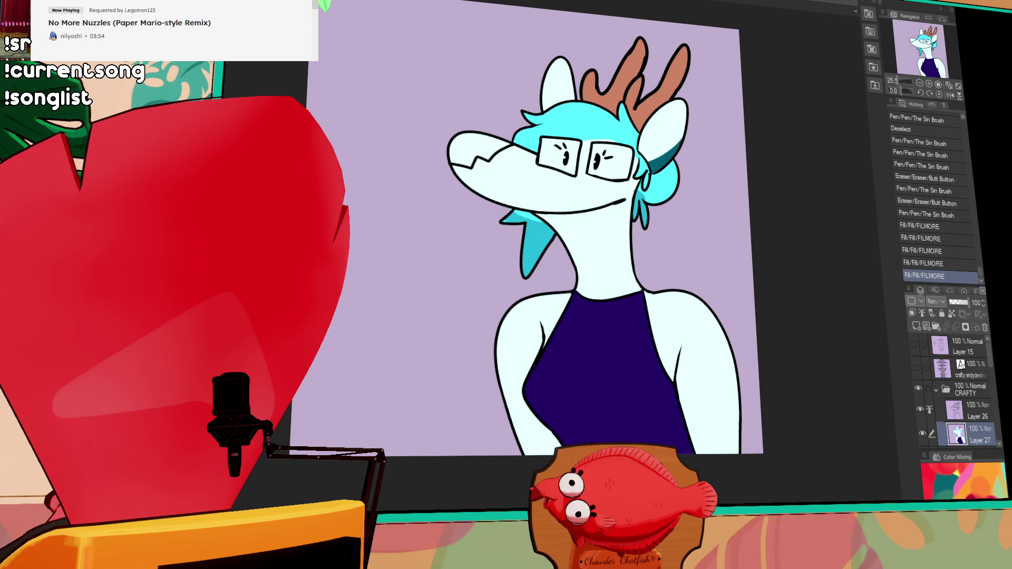
scroll(807, 102, up, 1)
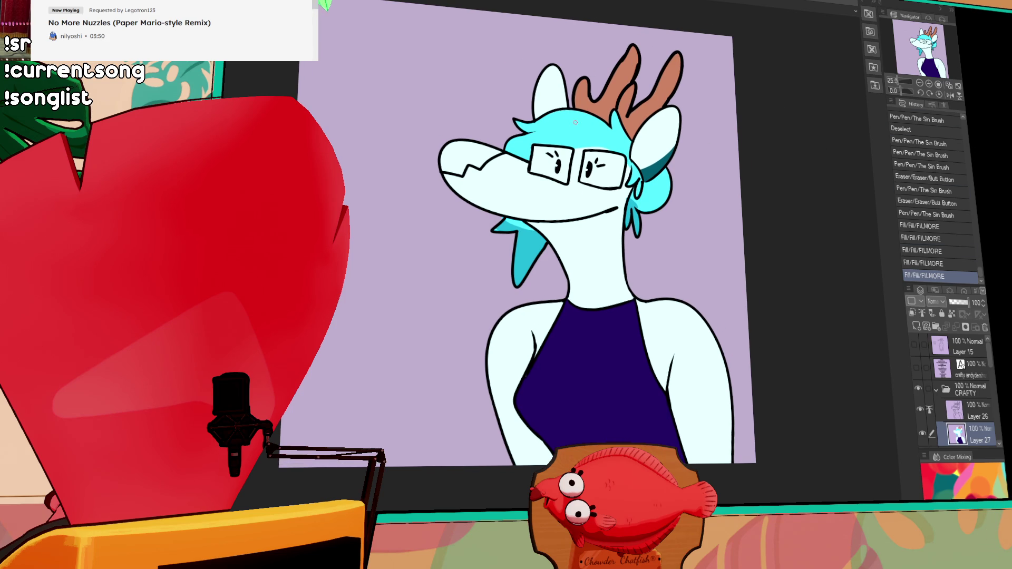
Make a stray pen stroke near the glasses and undo it
drag(510, 157, 532, 176)
key(ctrl+z)
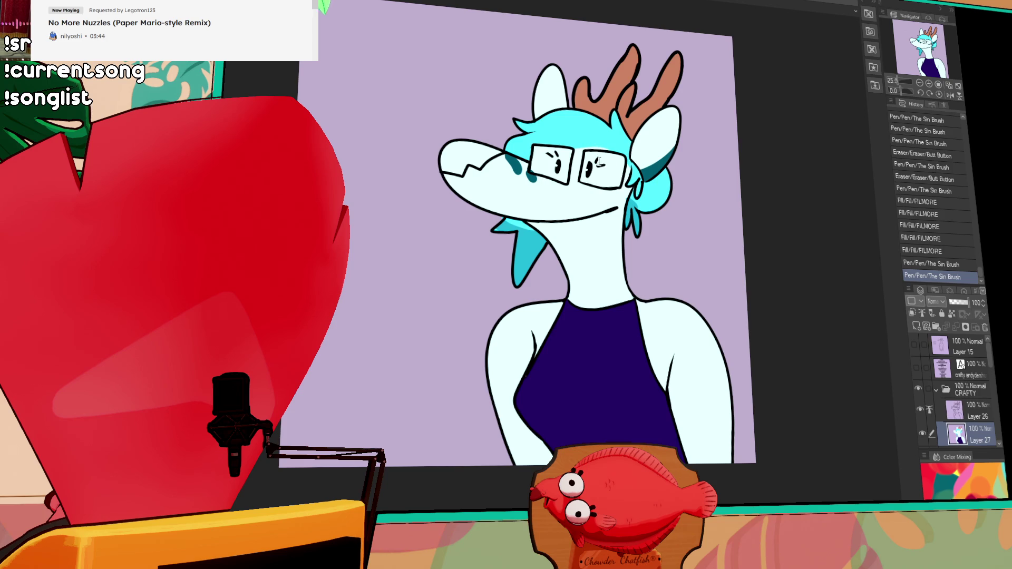
Paint and fill cyan shading under and around both eyes behind the glasses
key(ctrl+z)
drag(510, 155, 535, 181)
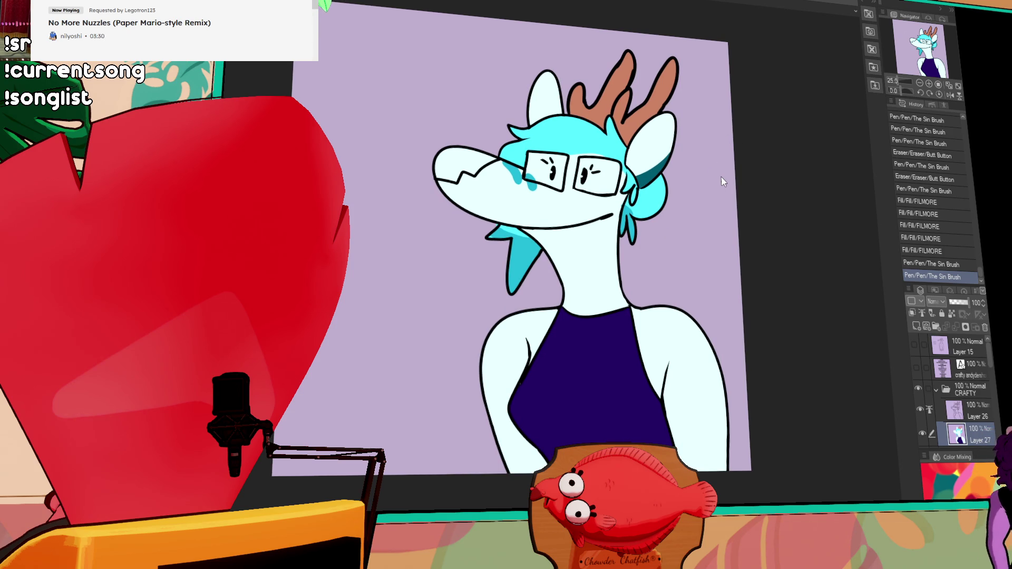
drag(576, 187, 598, 197)
drag(544, 176, 554, 174)
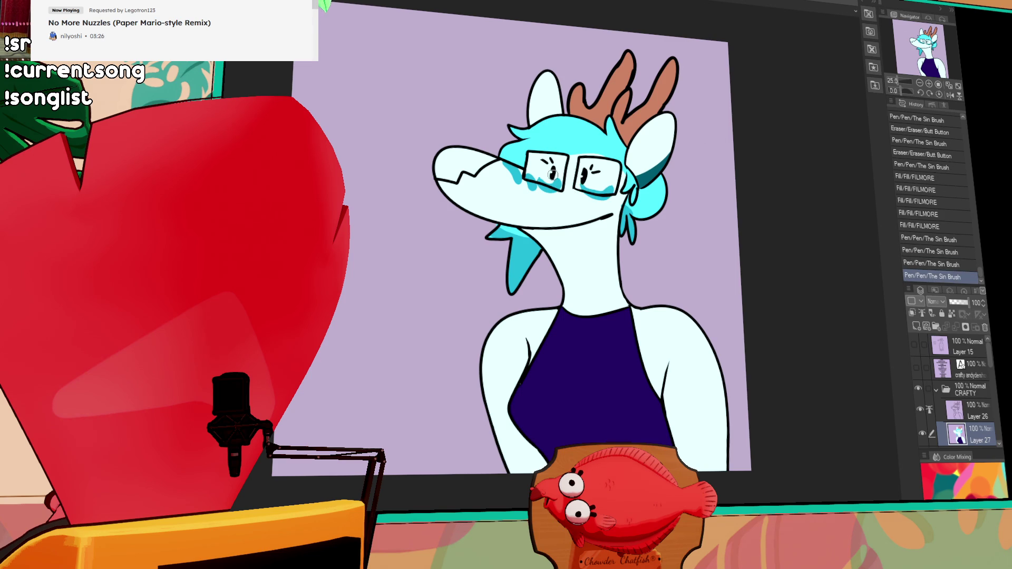
click(552, 170)
click(549, 181)
mouse_move(542, 170)
mouse_down()
mouse_move(556, 184)
mouse_move(615, 190)
mouse_up()
click(598, 188)
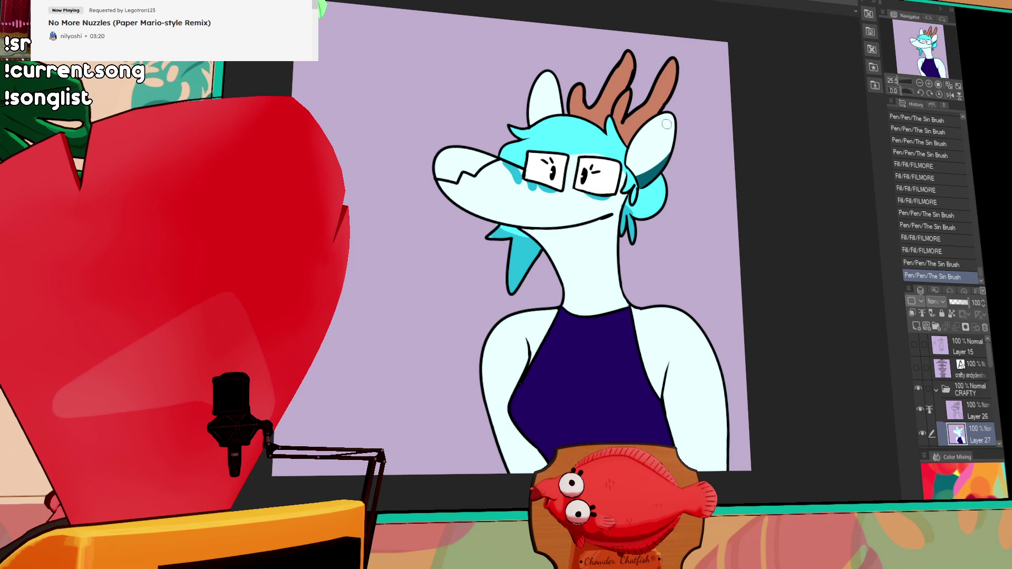
Add small strokes near the glasses on Layer 26 and erase stray marks beside the dress
click(977, 412)
drag(570, 160, 643, 161)
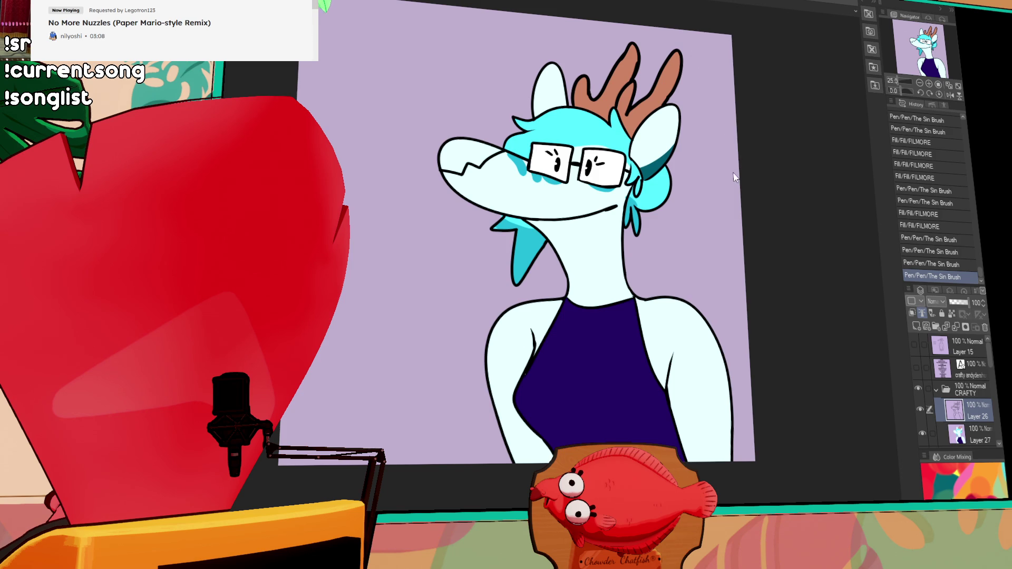
drag(526, 412, 537, 405)
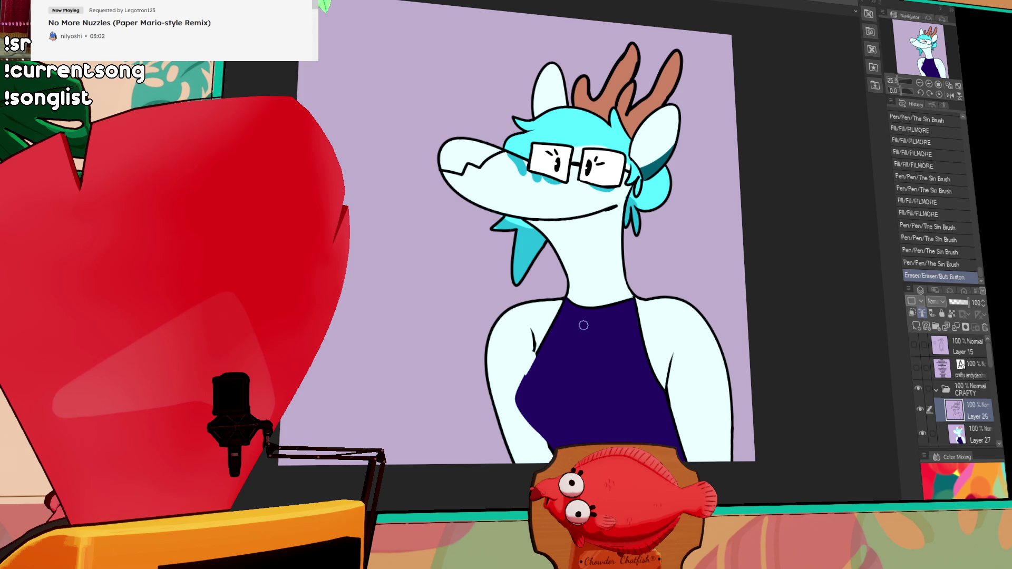
Attempt a dark line along the shirt's left edge, undoing and retrying the stroke
drag(546, 334, 522, 394)
key(ctrl+z)
drag(553, 356, 536, 433)
key(ctrl+z)
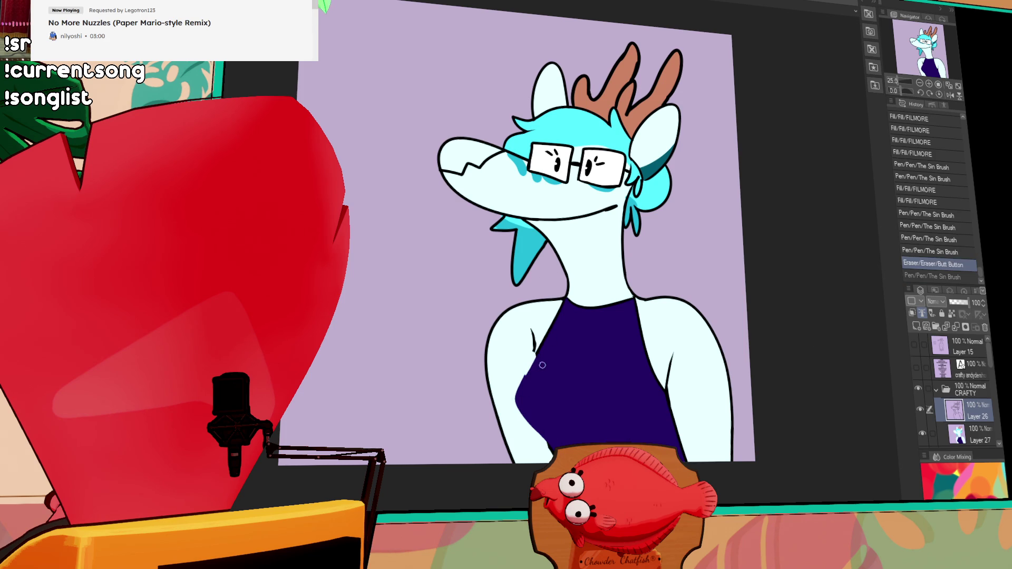
drag(537, 356, 549, 448)
key(ctrl+z)
drag(538, 376, 548, 458)
key(ctrl+z)
drag(534, 348, 549, 447)
mouse_move(535, 345)
mouse_down()
mouse_move(531, 355)
mouse_move(527, 336)
mouse_up()
key(ctrl+z)
key(ctrl+y)
Redraw the shirt's left edge cleanly on Layer 27 and add small marks inside the glasses
click(978, 428)
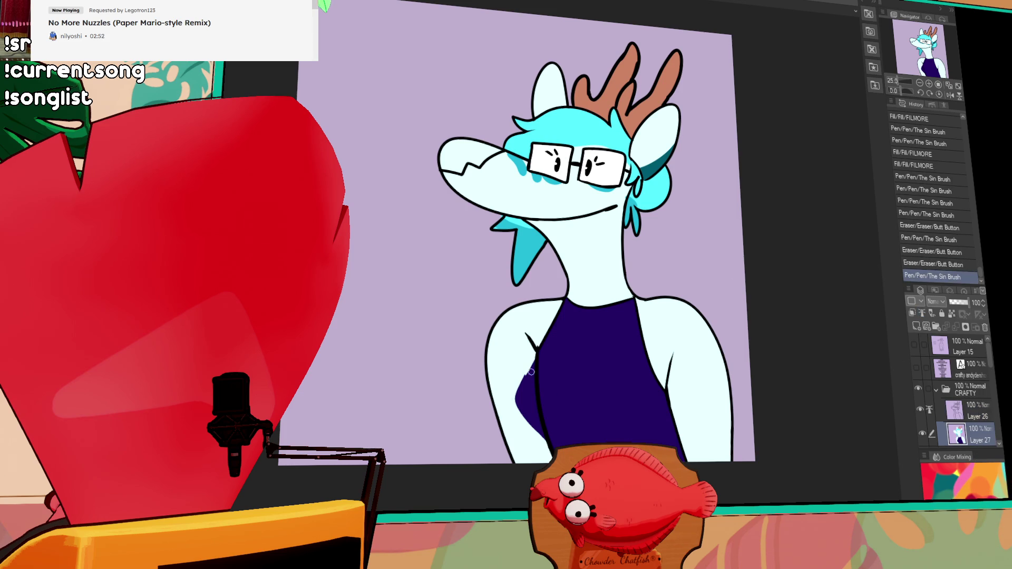
drag(534, 342, 544, 440)
drag(546, 361, 548, 455)
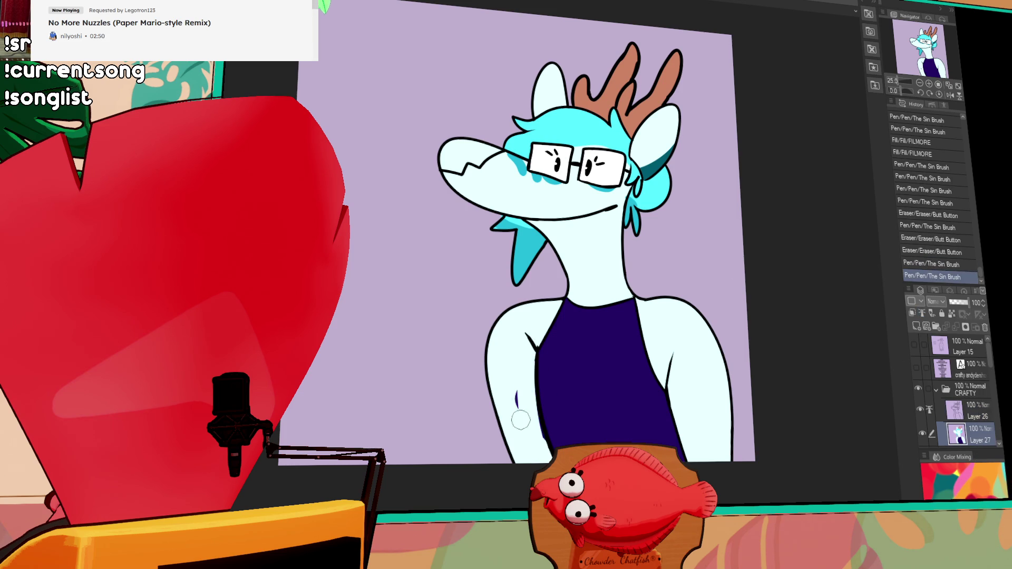
drag(669, 289, 673, 282)
drag(518, 376, 521, 373)
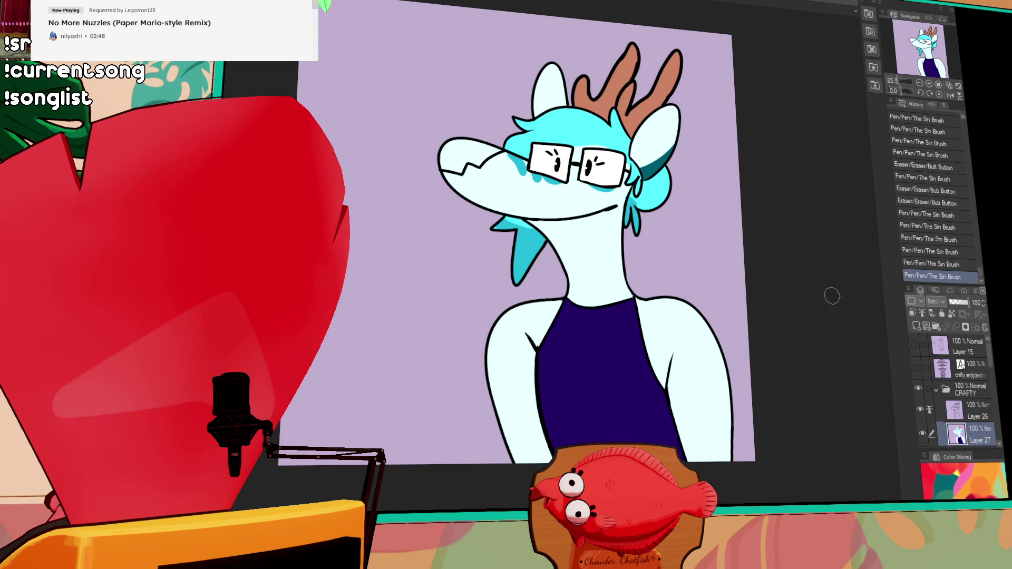
key(alt+bracketright)
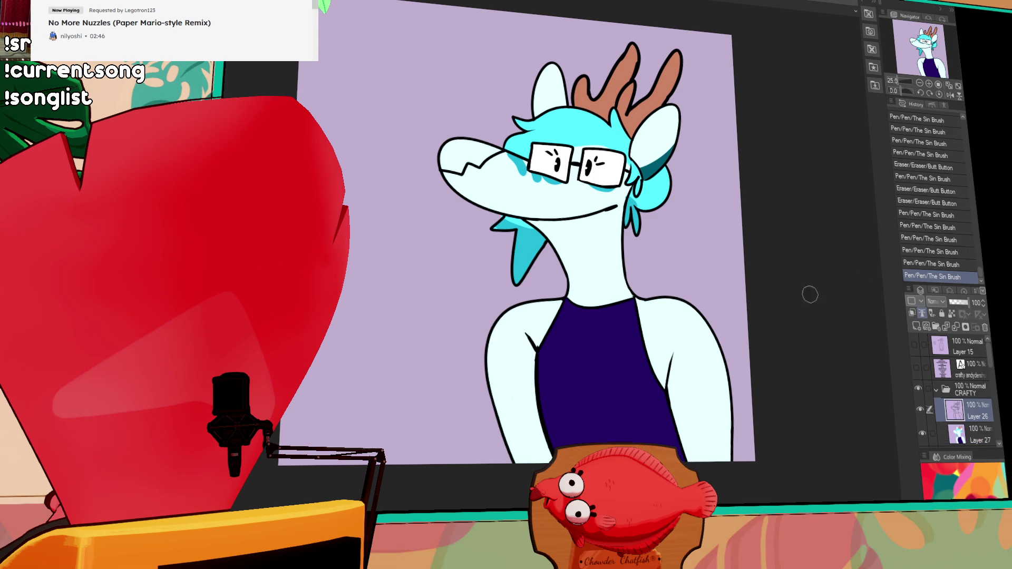
drag(595, 157, 600, 162)
click(602, 165)
key(alt+bracketleft)
click(602, 162)
click(562, 155)
scroll(761, 191, down, 2)
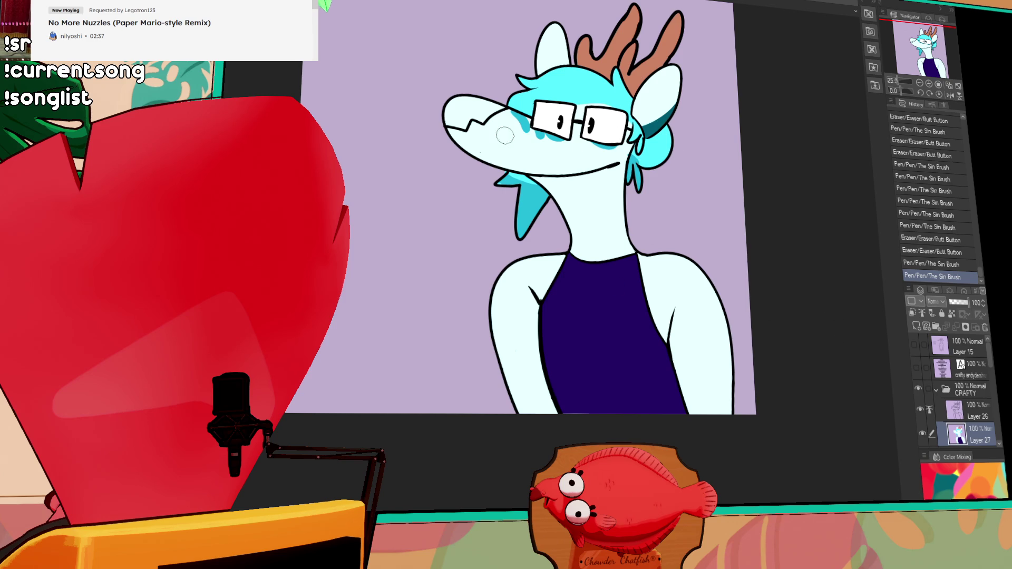
Fill the snout tip dark teal
click(467, 113)
click(484, 111)
scroll(756, 212, up, 2)
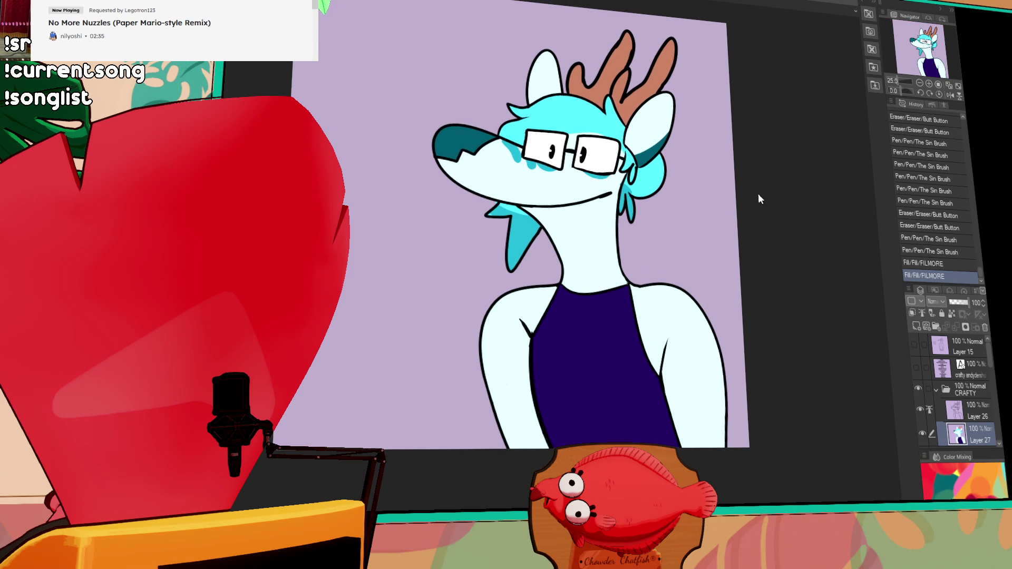
Paint two teal freckle spots on the snout with the Sin Brush
click(611, 156)
key(ctrl+z)
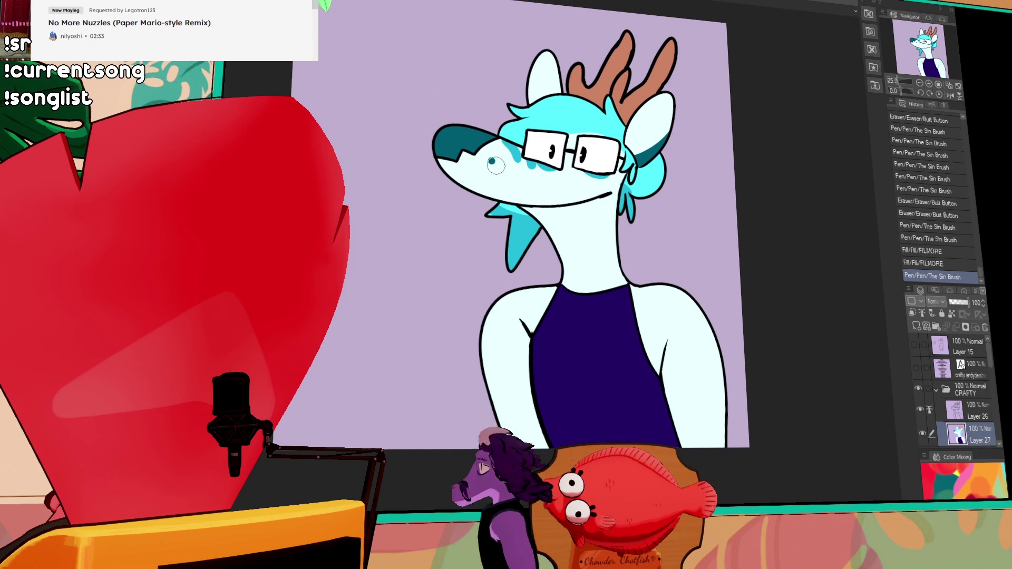
click(493, 155)
click(496, 179)
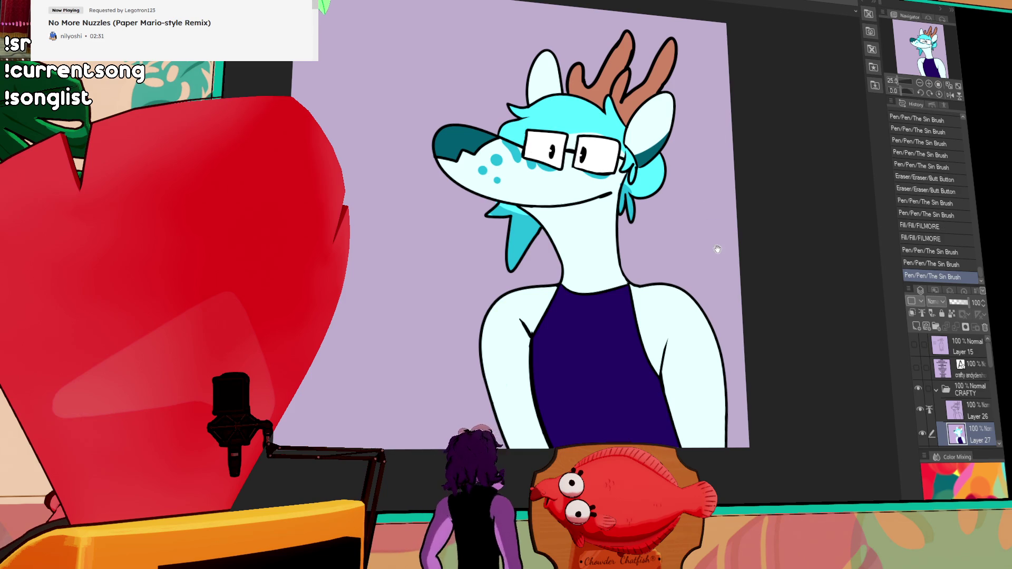
scroll(718, 211, down, 1)
drag(719, 211, 741, 177)
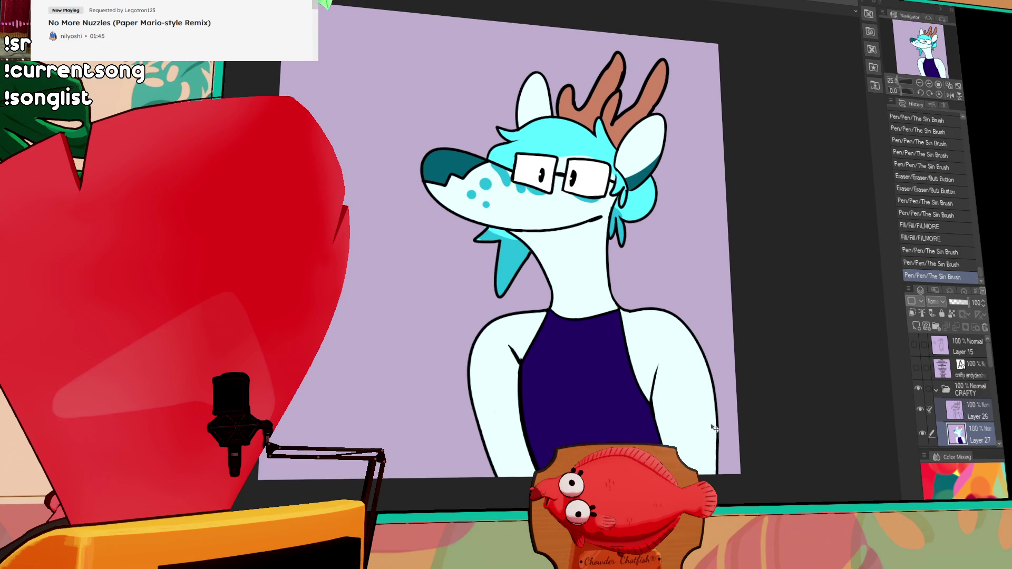
Shift the artwork up-left, paint green highlights on the antlers and merge Layer 27 into Layer 26
drag(725, 423, 668, 420)
drag(751, 404, 891, 389)
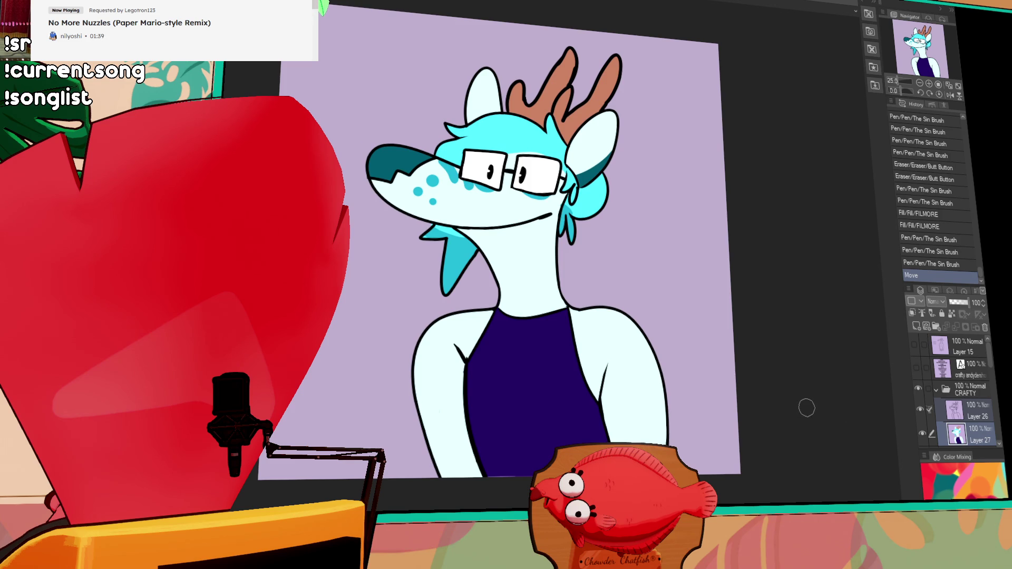
scroll(729, 213, down, 2)
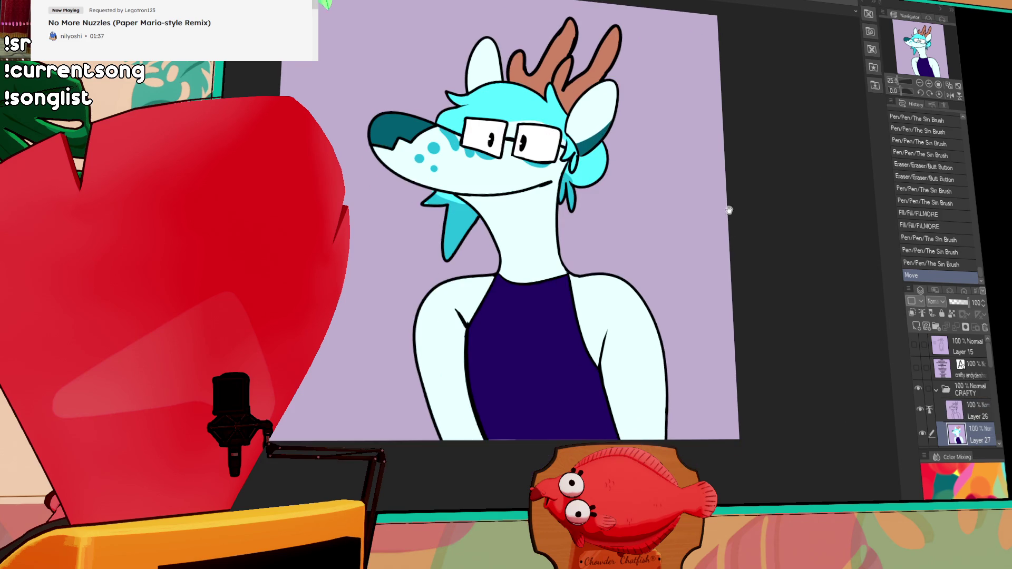
scroll(730, 197, up, 1)
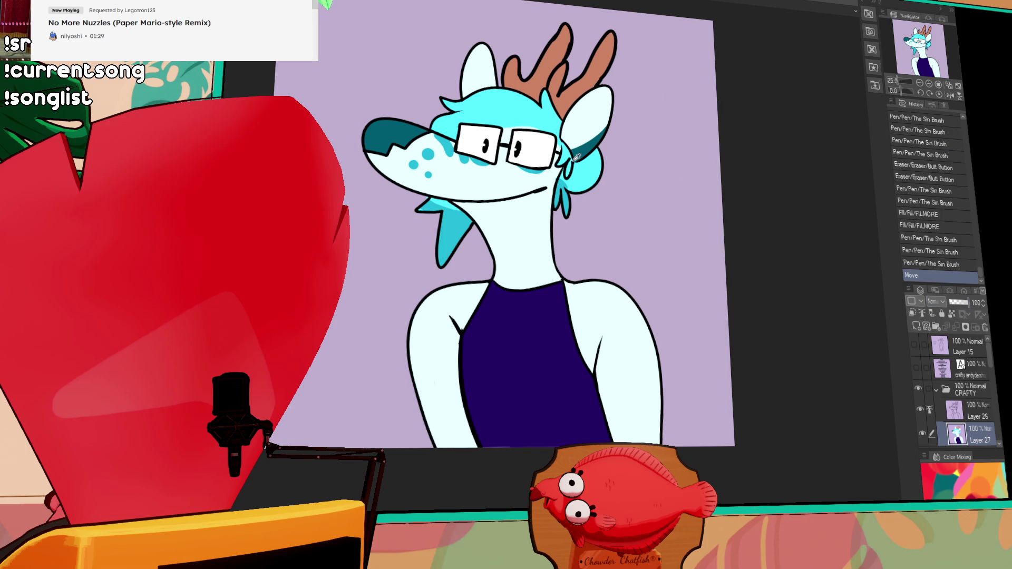
mouse_move(509, 79)
mouse_down()
mouse_move(546, 58)
mouse_move(563, 75)
mouse_move(586, 72)
mouse_move(568, 71)
mouse_up()
drag(585, 81, 591, 70)
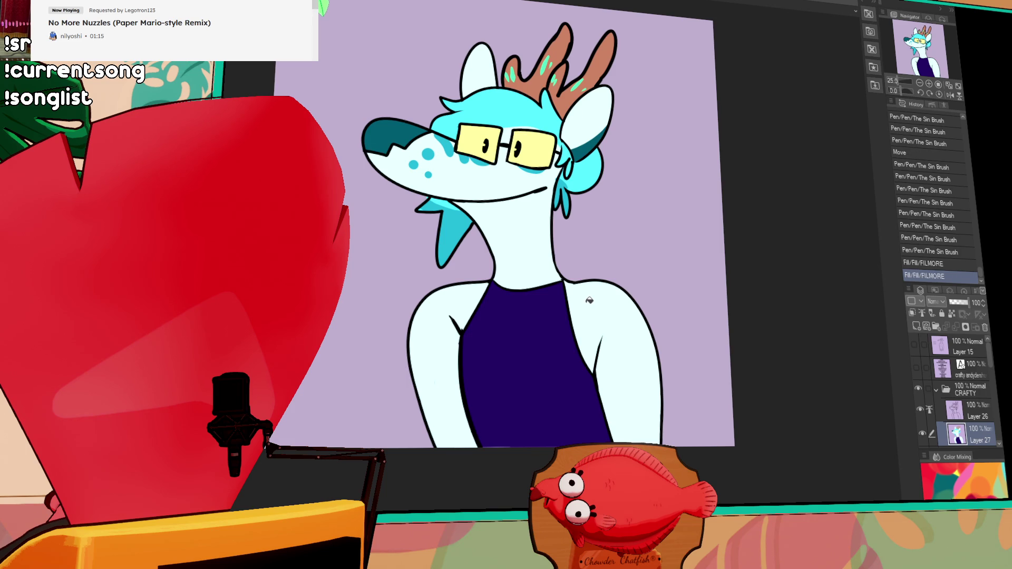
key(ctrl+e)
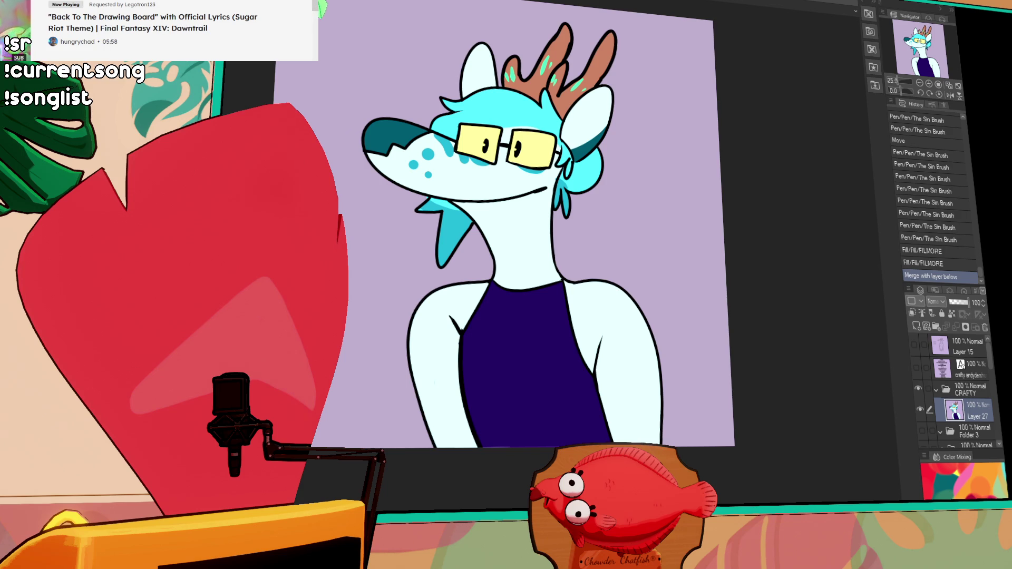
Undo back past the merge, hide the CRAFTY folder and show the name list text layer
key(ctrl+a)
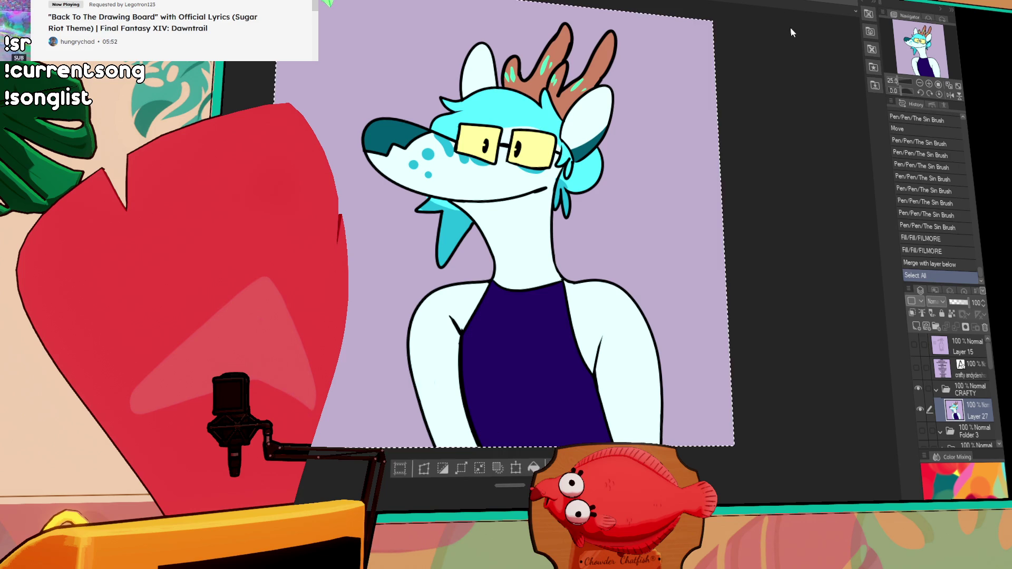
key(ctrl+z)
key(ctrl+z)
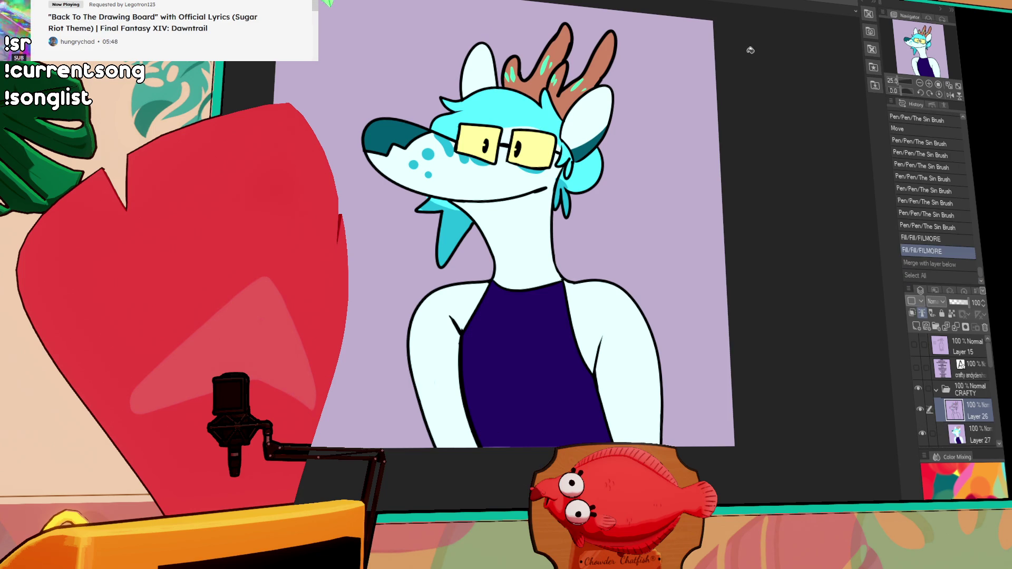
click(937, 390)
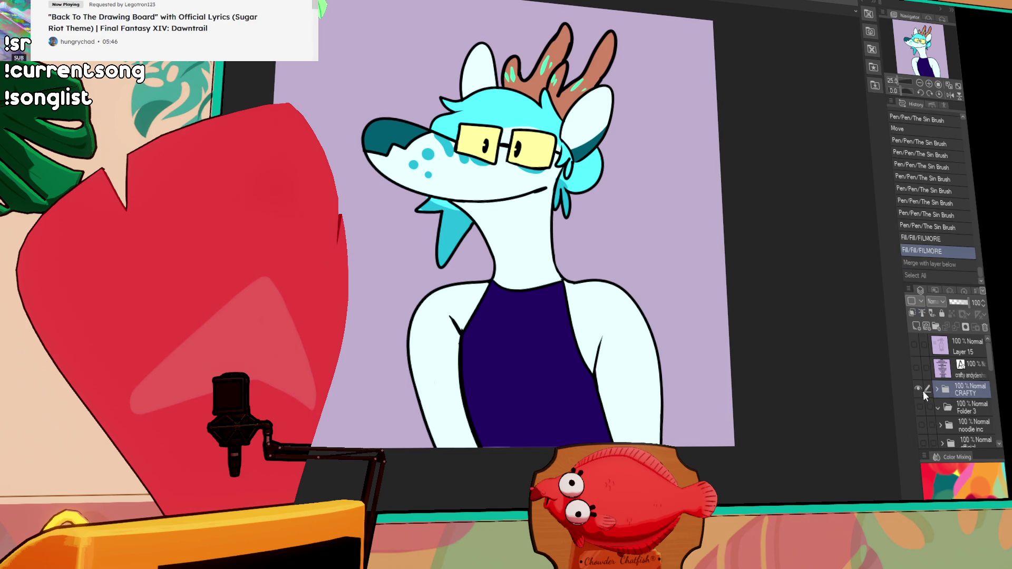
click(918, 368)
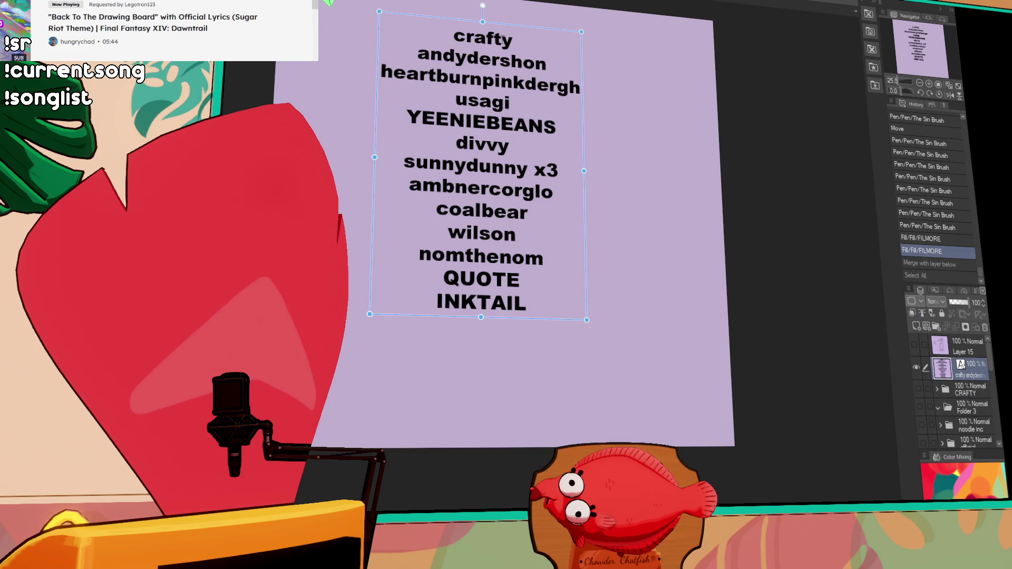
Delete 'crafty' from the name list and create a new layer folder named 'andy' above CRAFTY
double_click(511, 38)
key(Delete)
key(Delete)
click(970, 406)
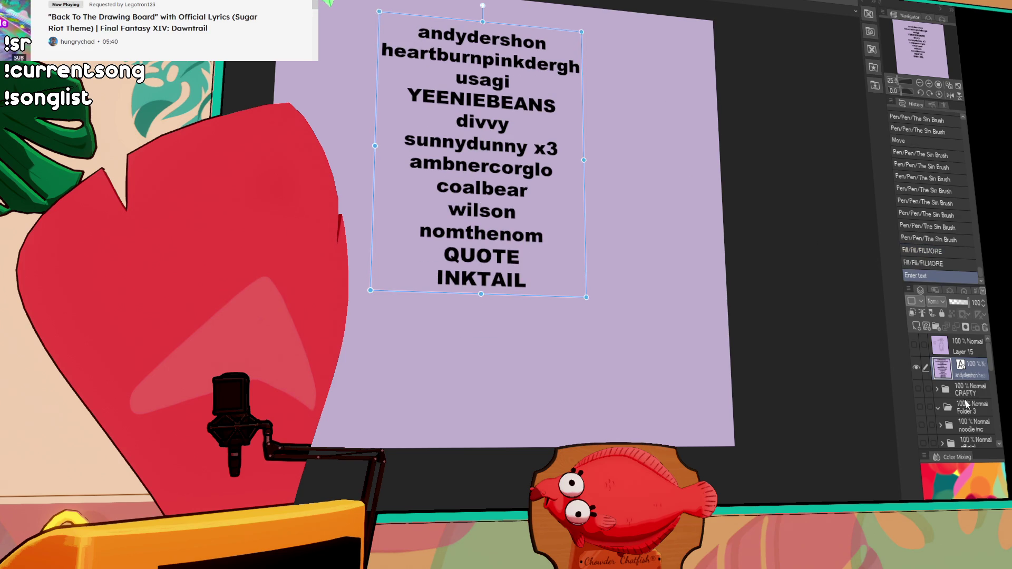
click(962, 387)
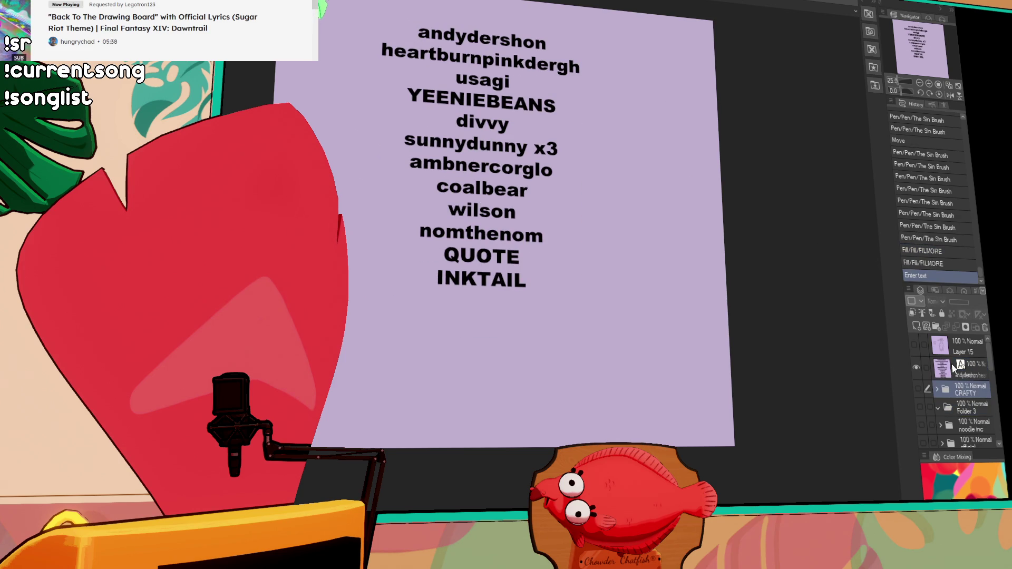
click(937, 328)
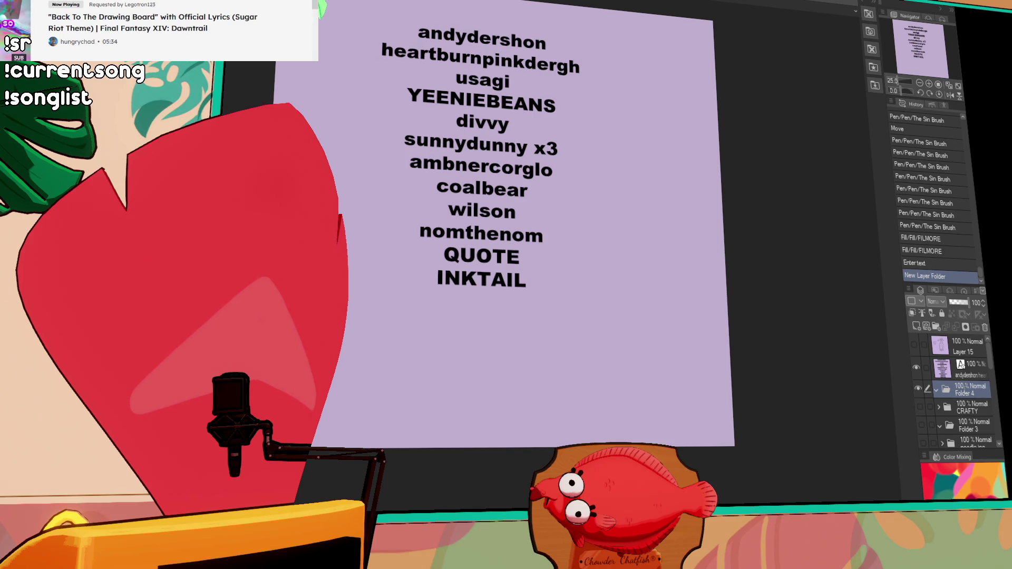
text(andy)
key(Return)
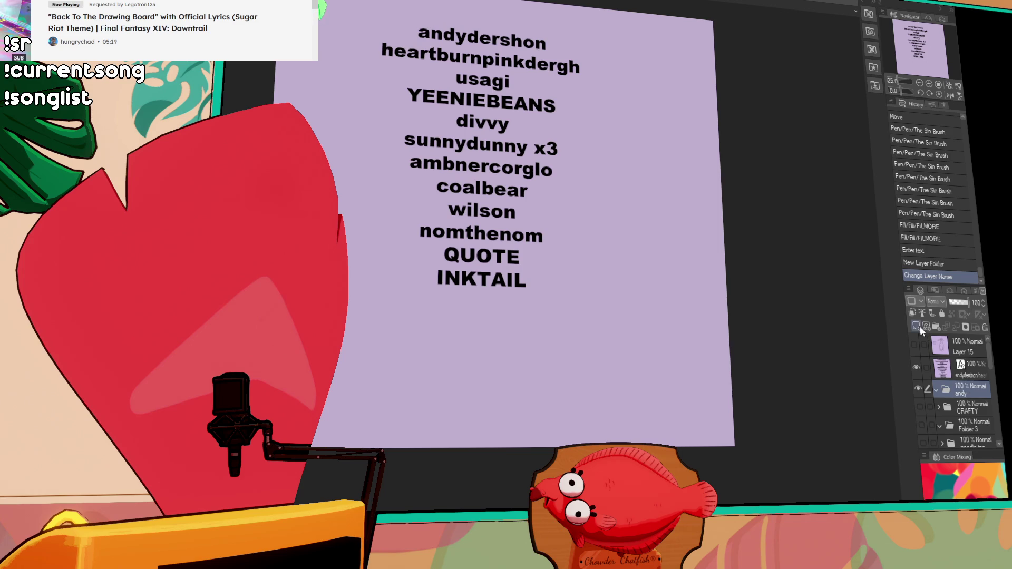
click(916, 326)
click(918, 366)
drag(647, 130, 538, 142)
key(ctrl+z)
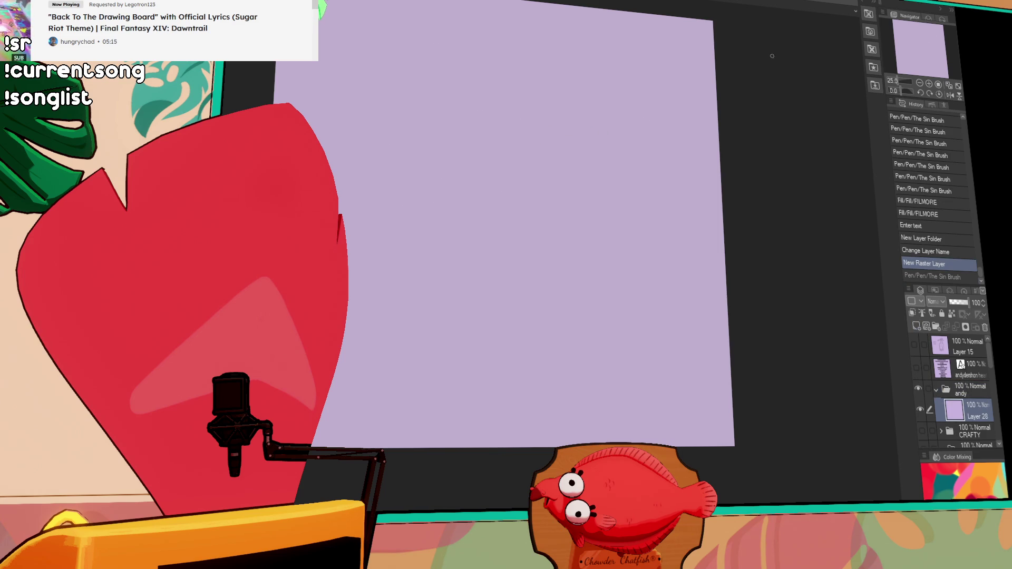
drag(441, 76, 660, 124)
key(ctrl+z)
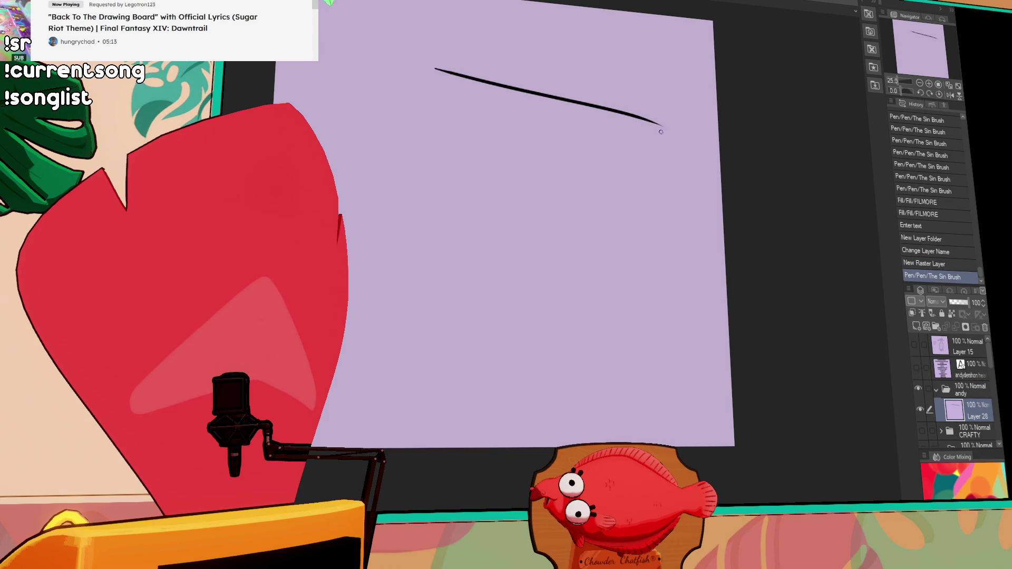
key(ctrl+z)
drag(411, 59, 671, 122)
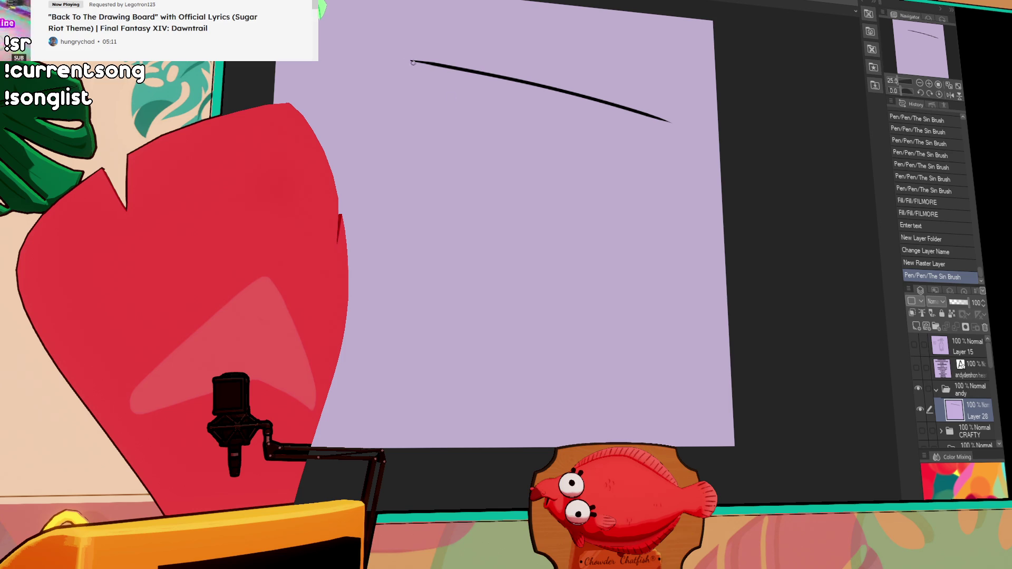
key(ctrl+z)
drag(405, 59, 692, 120)
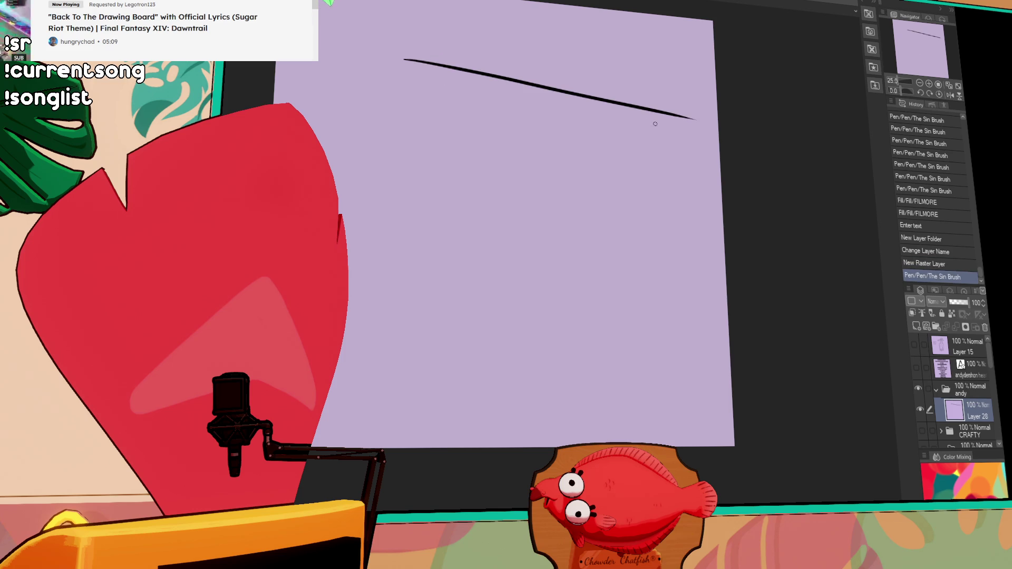
drag(409, 59, 441, 119)
key(ctrl+z)
drag(410, 59, 465, 139)
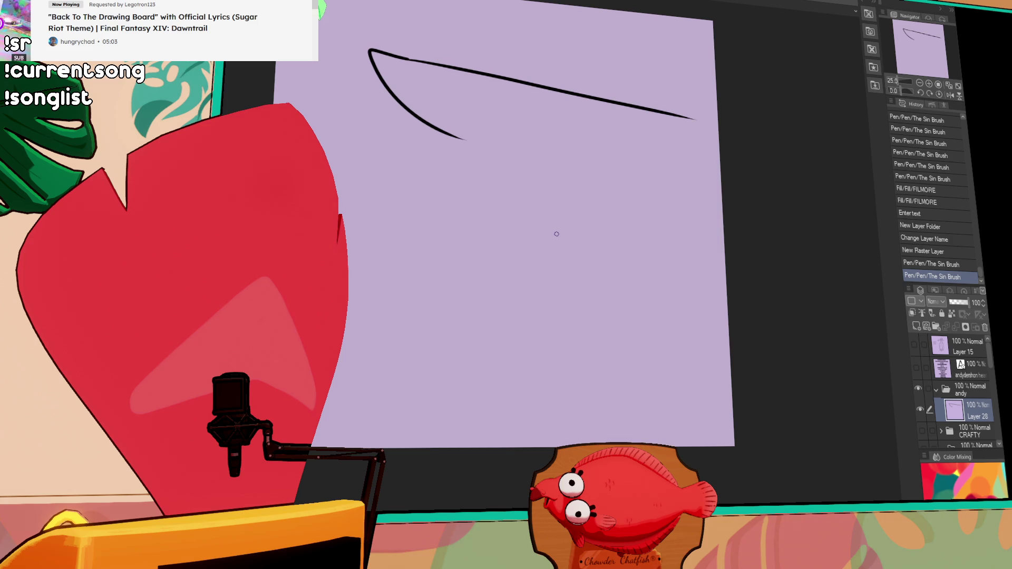
drag(655, 109, 713, 120)
key(ctrl+z)
key(ctrl+z)
drag(653, 109, 613, 153)
key(ctrl+z)
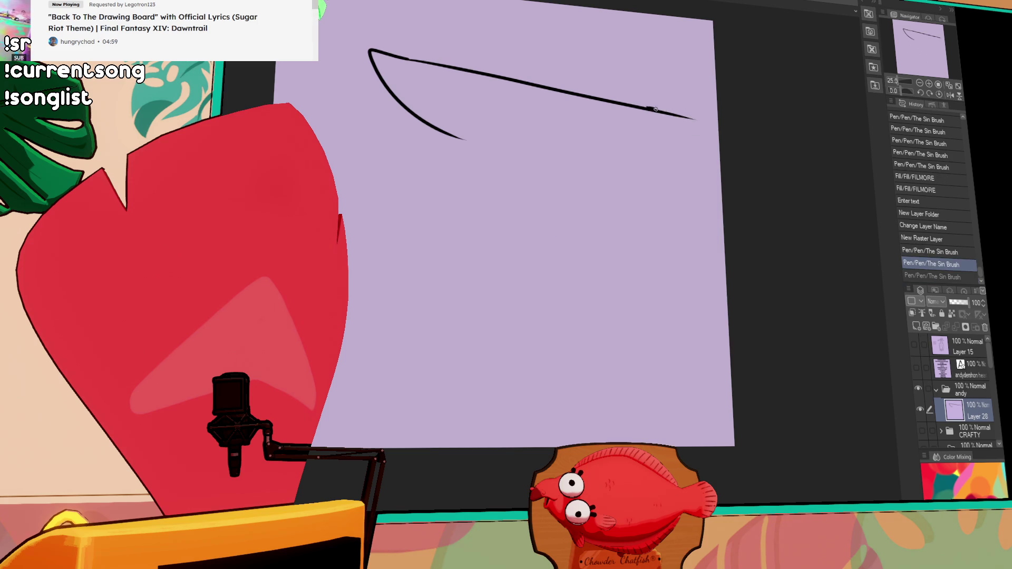
drag(653, 109, 581, 165)
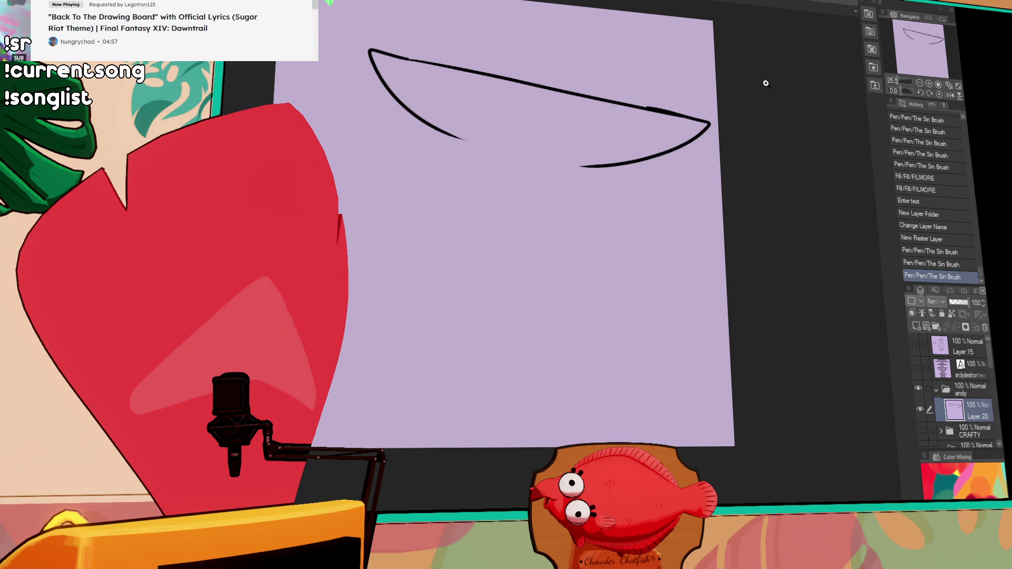
drag(365, 119, 511, 223)
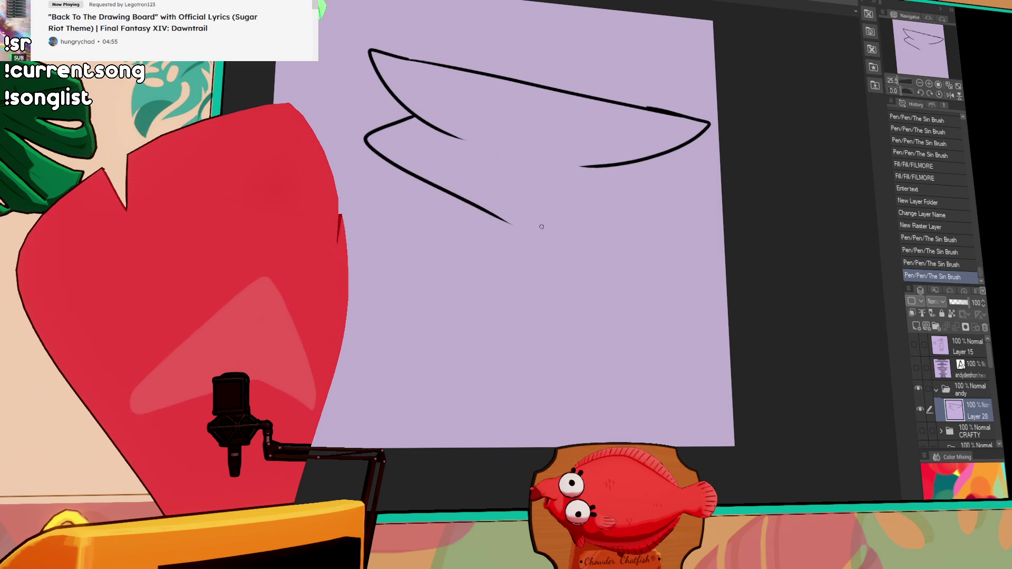
key(ctrl+z)
key(ctrl+z)
key(ctrl+a)
key(Delete)
key(ctrl+d)
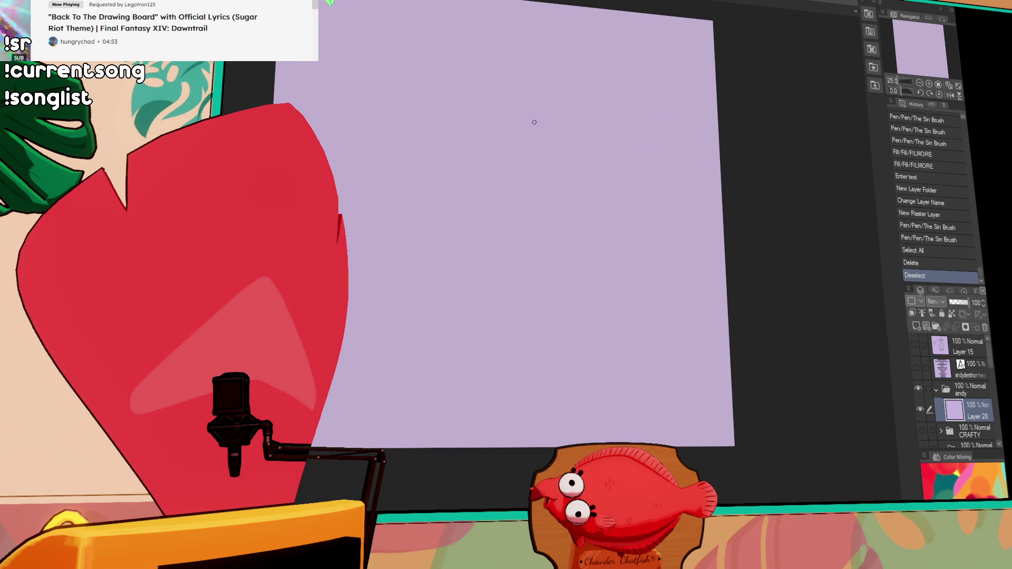
Make several trial head and neck strokes on the lavender canvas, undoing each one
drag(447, 105, 492, 83)
key(ctrl+z)
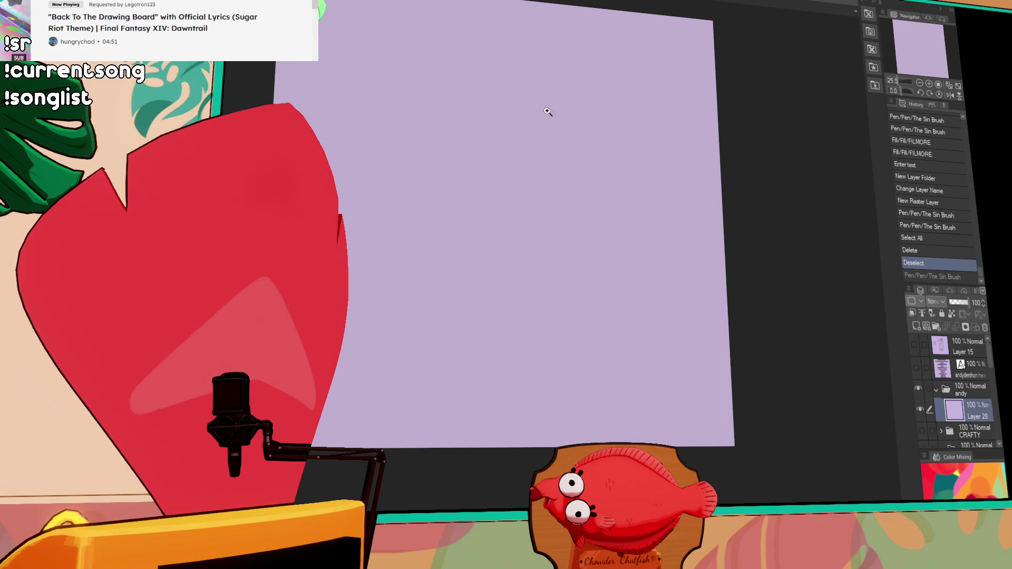
drag(489, 169, 435, 87)
key(ctrl+z)
drag(495, 202, 417, 94)
key(ctrl+z)
mouse_move(541, 277)
mouse_down()
mouse_move(544, 168)
mouse_move(555, 147)
mouse_up()
key(ctrl+z)
key(ctrl+z)
mouse_move(567, 303)
mouse_down()
mouse_move(593, 118)
mouse_move(560, 203)
mouse_move(583, 135)
mouse_up()
key(ctrl+z)
key(ctrl+z)
Draw the right neck line, the left head curve, the top-left edge and the right-side head stroke
drag(546, 354, 598, 154)
drag(488, 336, 430, 120)
key(ctrl+z)
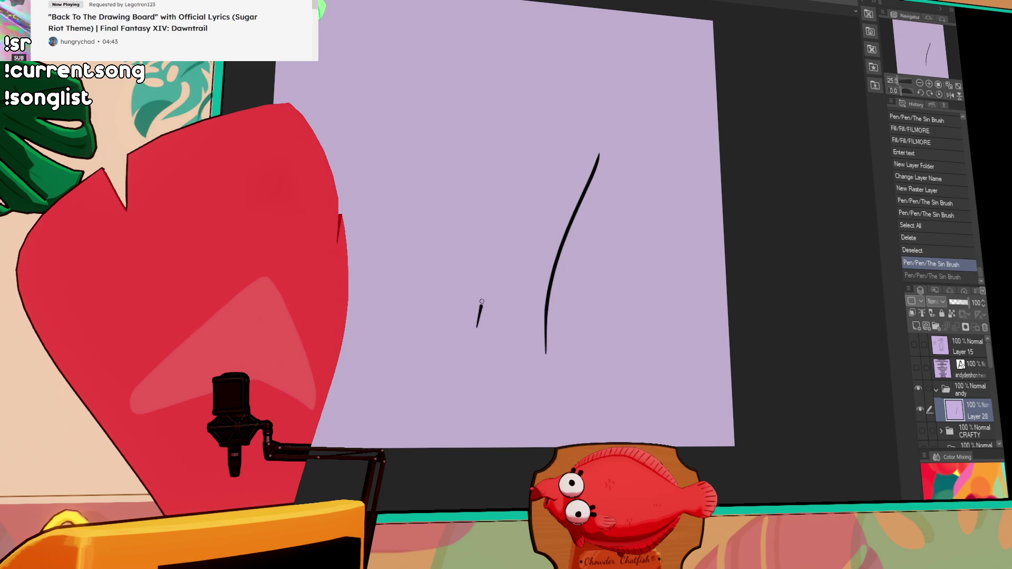
drag(477, 326, 367, 98)
mouse_move(599, 155)
mouse_down()
mouse_move(571, 215)
mouse_move(687, 215)
mouse_up()
key(ctrl+z)
drag(575, 214, 702, 178)
drag(366, 99, 492, 91)
drag(656, 132, 704, 173)
key(ctrl+z)
drag(613, 113, 716, 175)
Erase the stray right-side arc and redraw the lower right arc of the head
drag(619, 161, 630, 131)
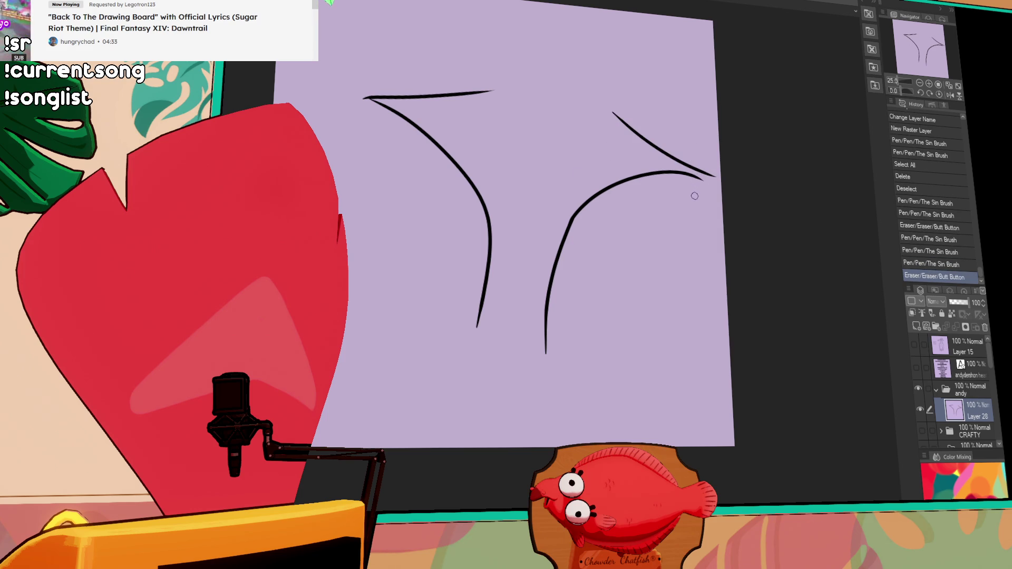
mouse_move(677, 176)
mouse_down()
mouse_move(700, 178)
mouse_move(668, 158)
mouse_up()
mouse_move(573, 218)
mouse_down()
mouse_move(657, 180)
mouse_move(629, 206)
mouse_move(701, 187)
mouse_move(651, 180)
mouse_up()
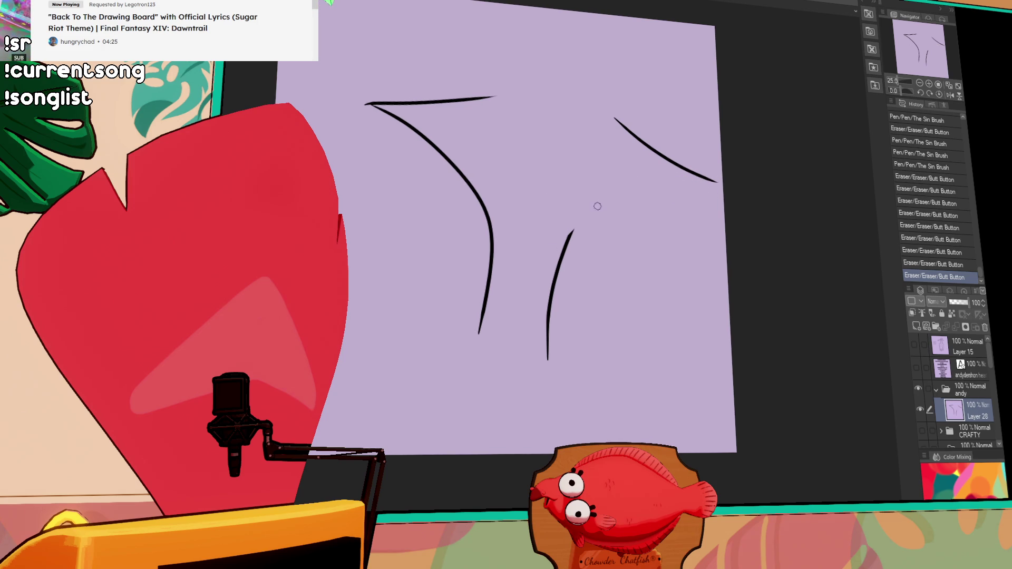
drag(560, 252, 661, 188)
key(ctrl+z)
drag(559, 253, 666, 188)
key(ctrl+z)
drag(560, 252, 700, 198)
key(ctrl+z)
mouse_move(567, 241)
mouse_down()
mouse_move(706, 192)
mouse_move(558, 247)
mouse_up()
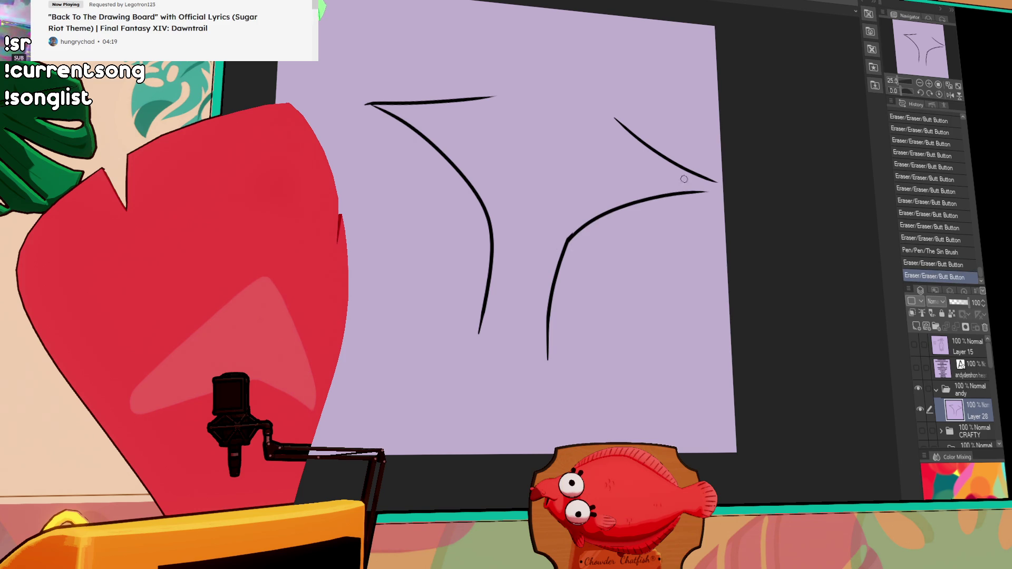
Shift the sketch slightly and rework the lower right arc so it meets the snout
drag(661, 215, 636, 221)
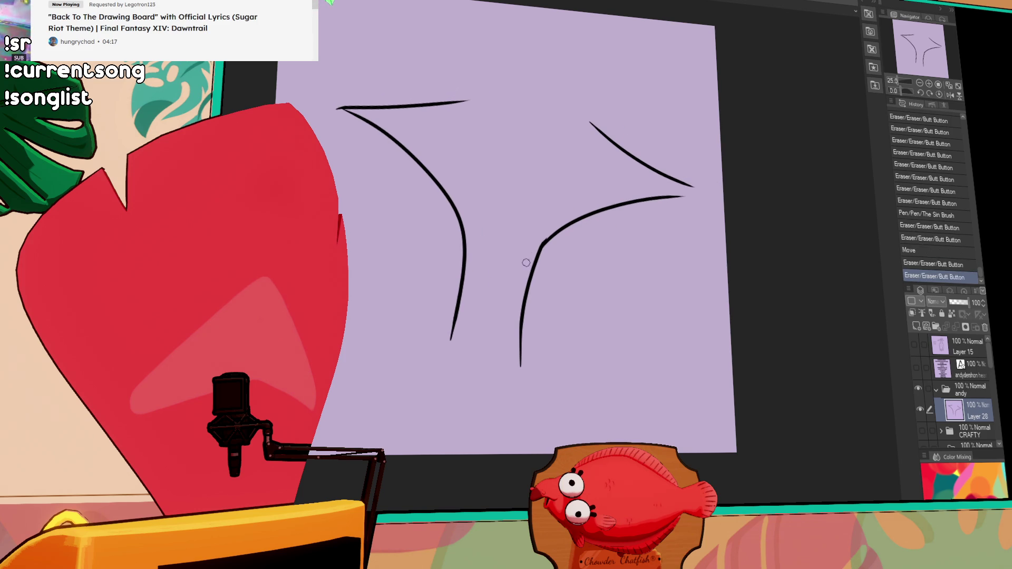
drag(525, 258, 553, 233)
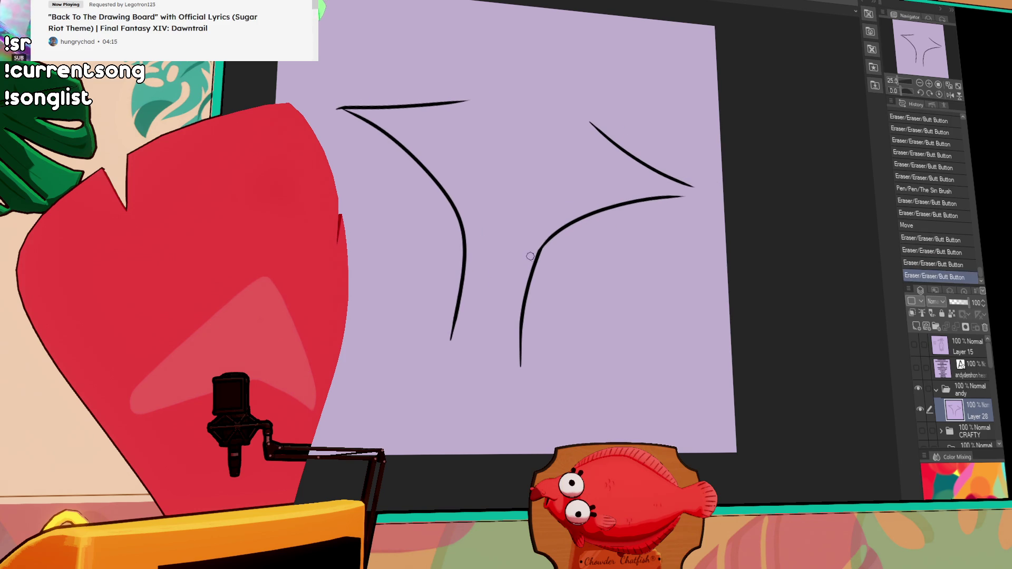
key(ctrl+z)
key(ctrl+y)
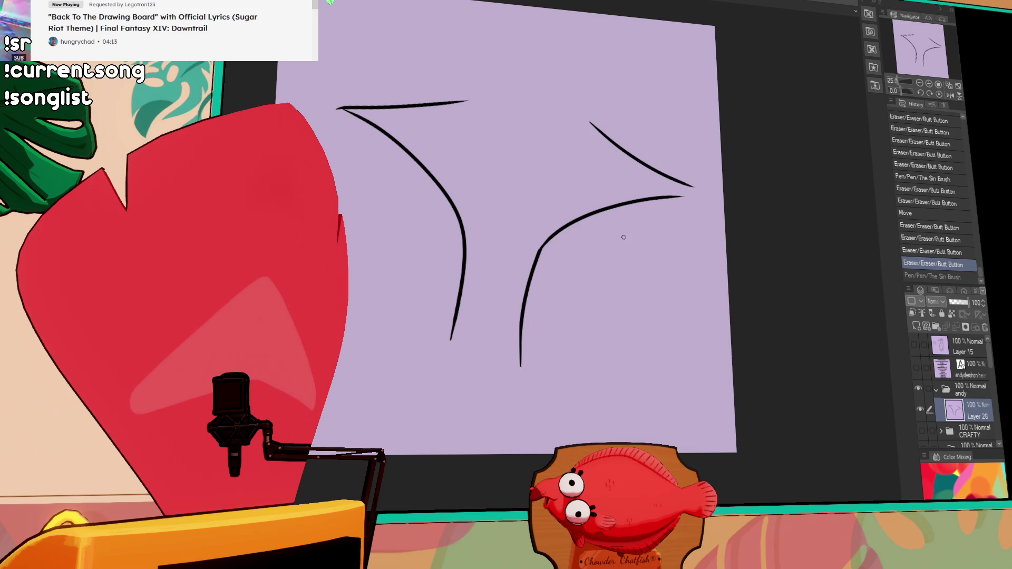
key(ctrl+z)
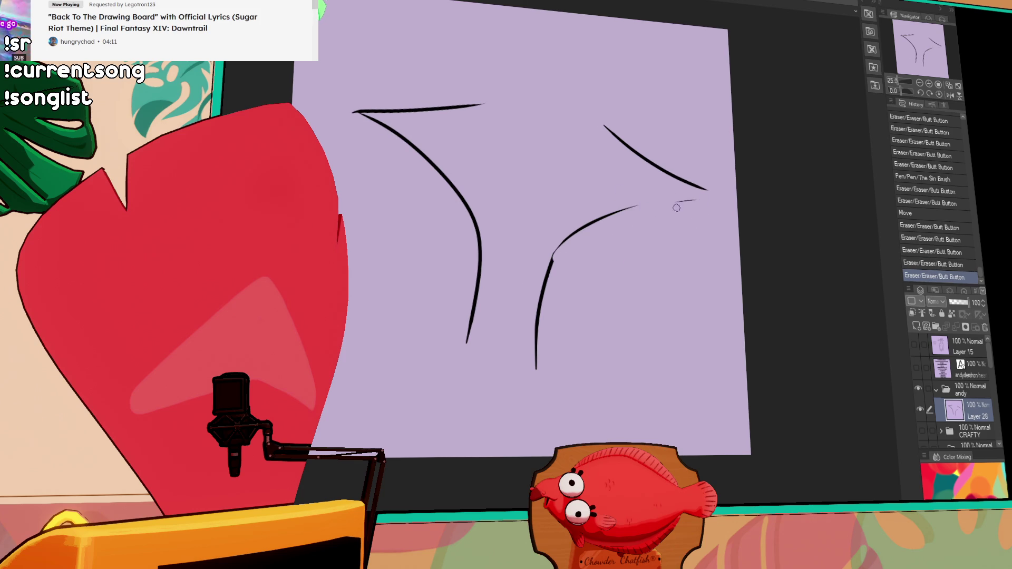
drag(608, 214, 644, 204)
drag(553, 253, 676, 199)
key(ctrl+z)
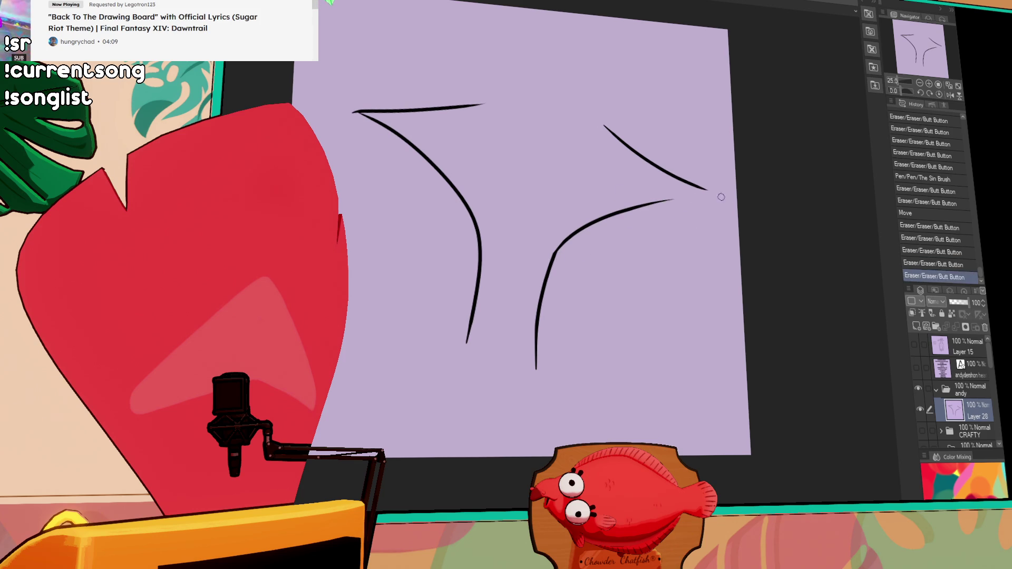
mouse_move(594, 222)
mouse_down()
mouse_move(728, 197)
mouse_move(705, 199)
mouse_up()
key(ctrl+z)
key(ctrl+z)
drag(602, 217, 720, 196)
key(ctrl+z)
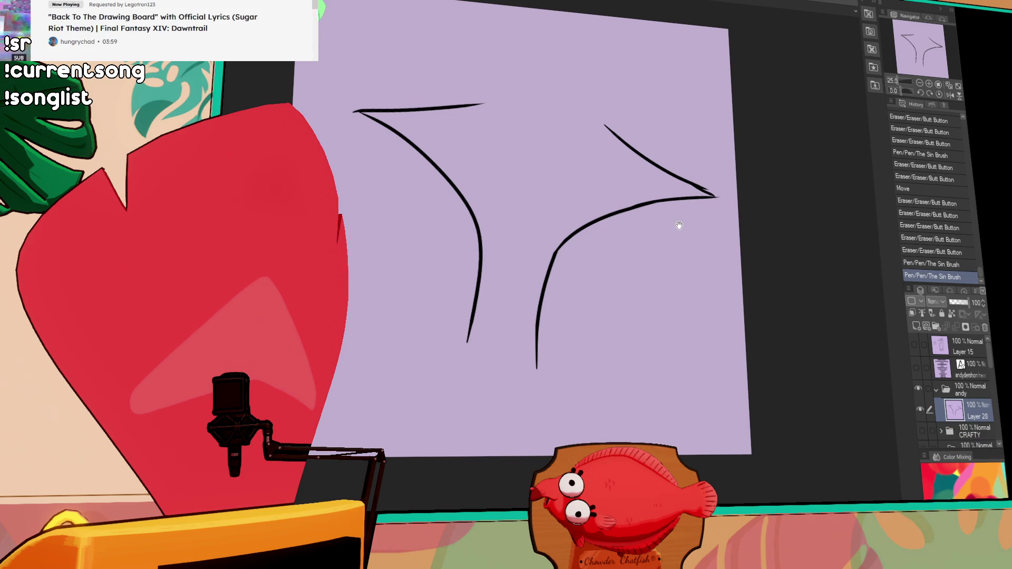
Curve the top of the head down to the pointed snout and clean its edge
drag(444, 107, 547, 97)
key(ctrl+z)
drag(442, 110, 551, 96)
key(ctrl+z)
drag(443, 106, 629, 144)
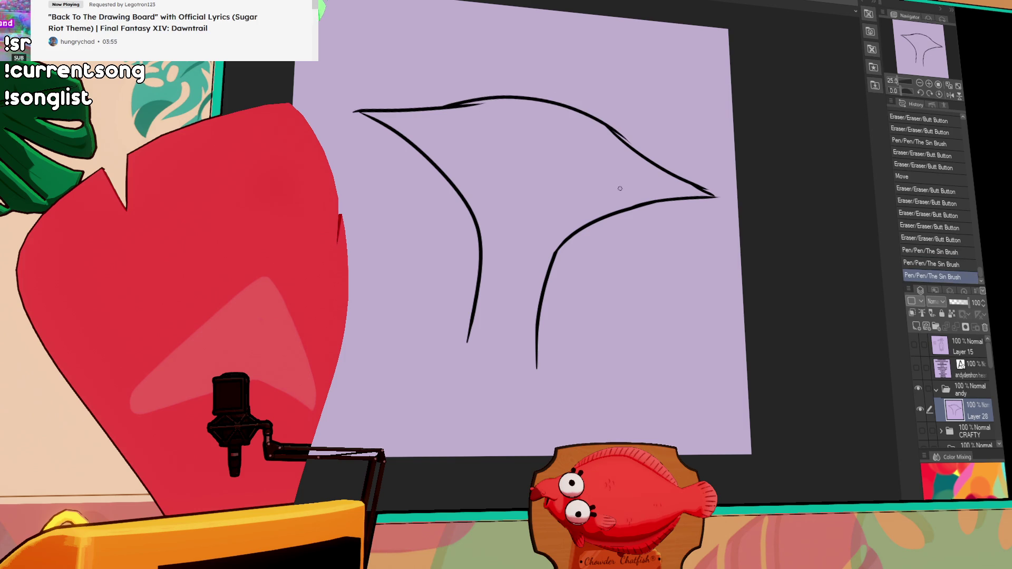
drag(448, 112, 487, 104)
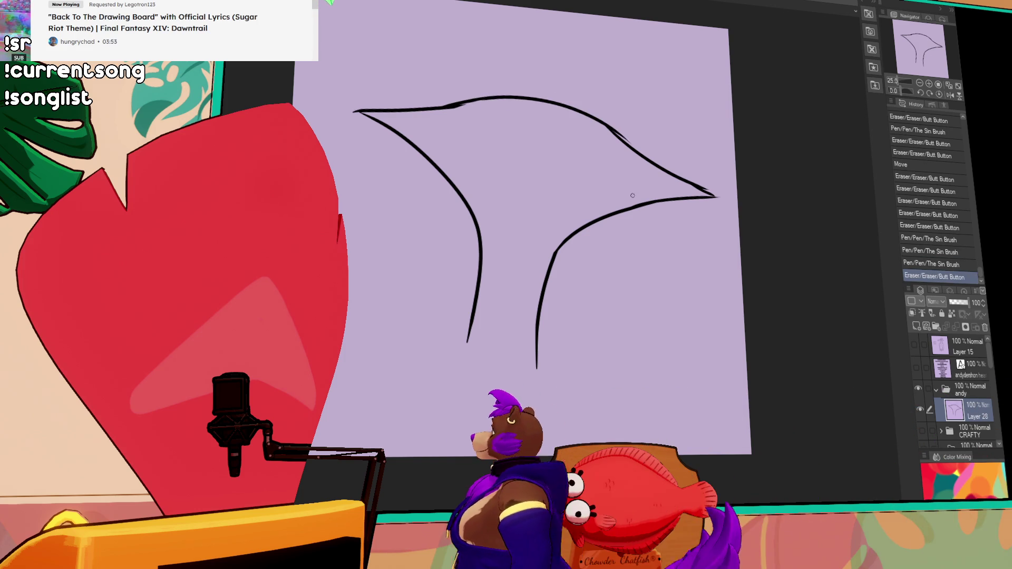
Sketch two narrow half-lidded eyes inside the head, redoing the ovals as flatter lines
mouse_move(520, 124)
mouse_down()
mouse_move(515, 144)
mouse_move(522, 136)
mouse_up()
drag(605, 147, 546, 130)
key(ctrl+z)
mouse_move(605, 146)
mouse_down()
mouse_move(544, 133)
mouse_move(601, 162)
mouse_up()
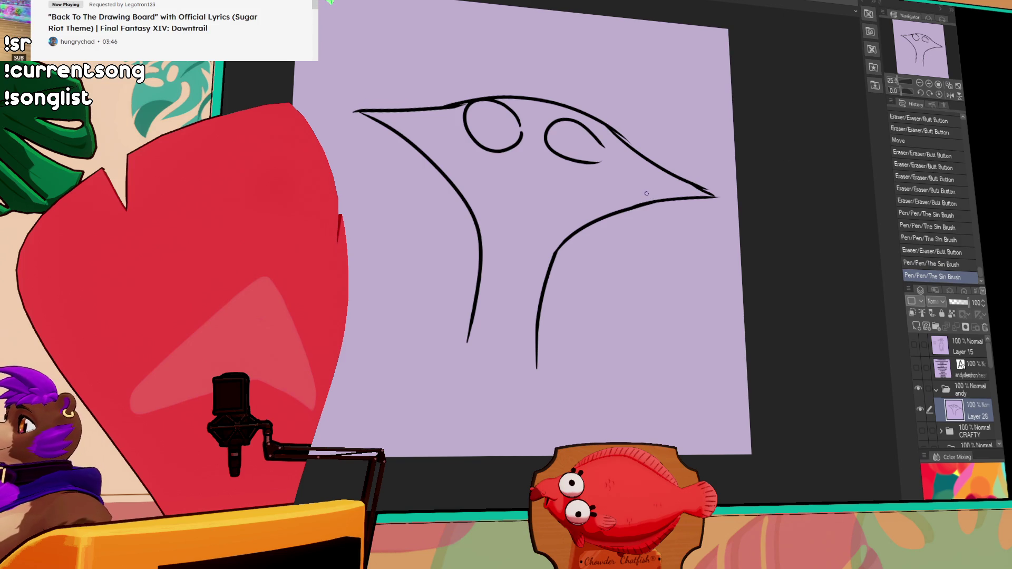
key(ctrl+z)
key(ctrl+z)
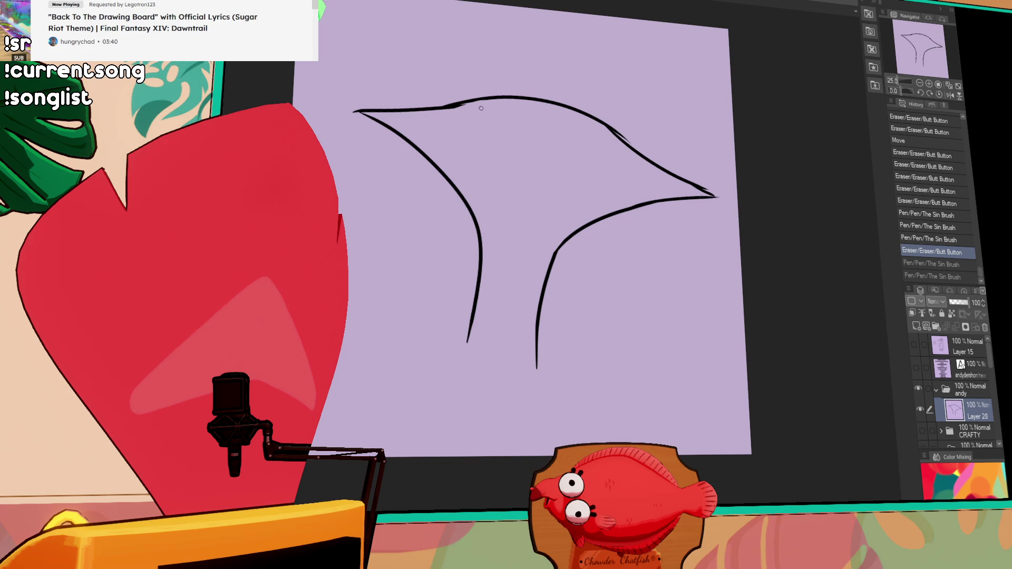
mouse_move(477, 109)
mouse_down()
mouse_move(527, 132)
mouse_move(611, 137)
mouse_up()
key(ctrl+z)
drag(541, 134, 610, 136)
mouse_move(473, 108)
mouse_down()
mouse_move(480, 133)
mouse_move(506, 140)
mouse_move(526, 132)
mouse_move(608, 138)
mouse_up()
key(ctrl+z)
click(501, 123)
key(ctrl+z)
drag(544, 135, 608, 138)
Dot the right pupil and rough in ear and brow strokes around the eyes, undoing the stray ones
click(573, 142)
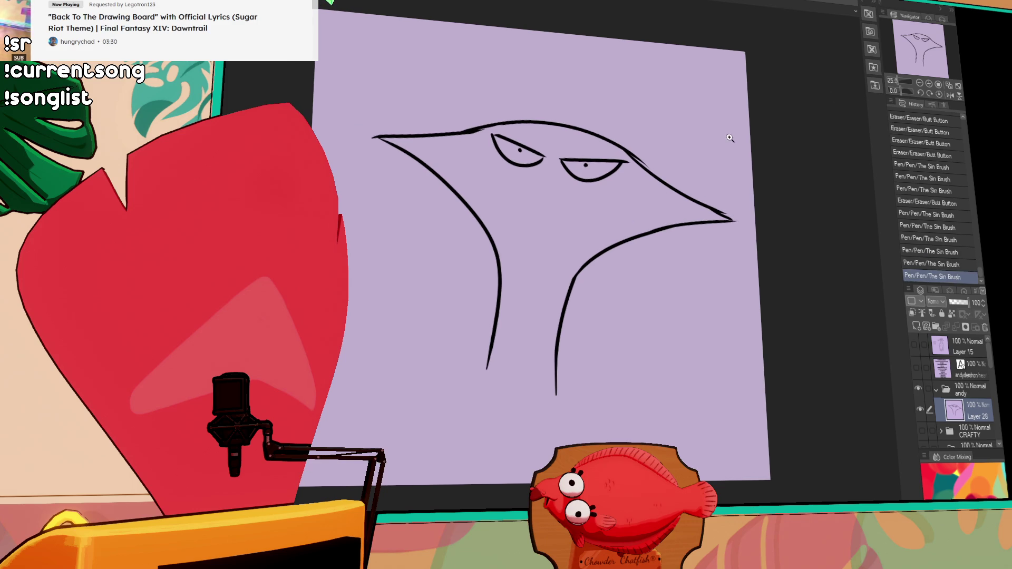
drag(551, 121, 452, 124)
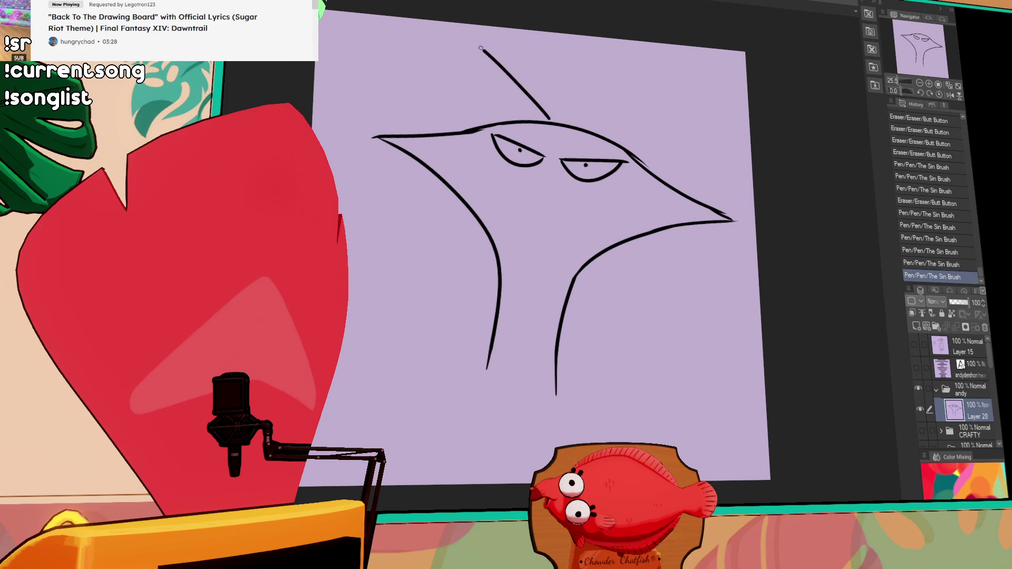
drag(593, 136, 656, 175)
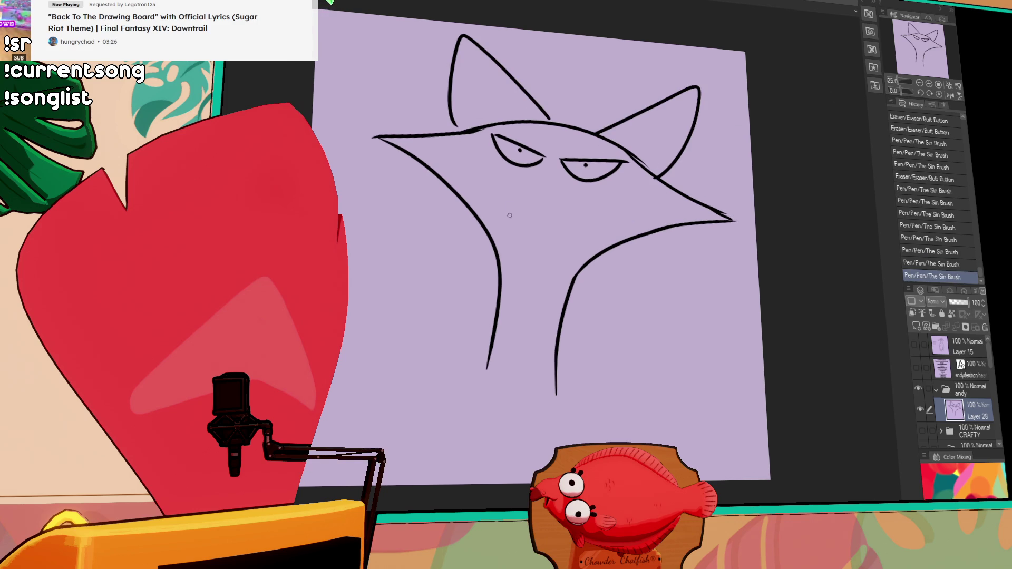
drag(461, 146, 512, 161)
drag(476, 216, 565, 228)
key(ctrl+z)
drag(449, 144, 609, 184)
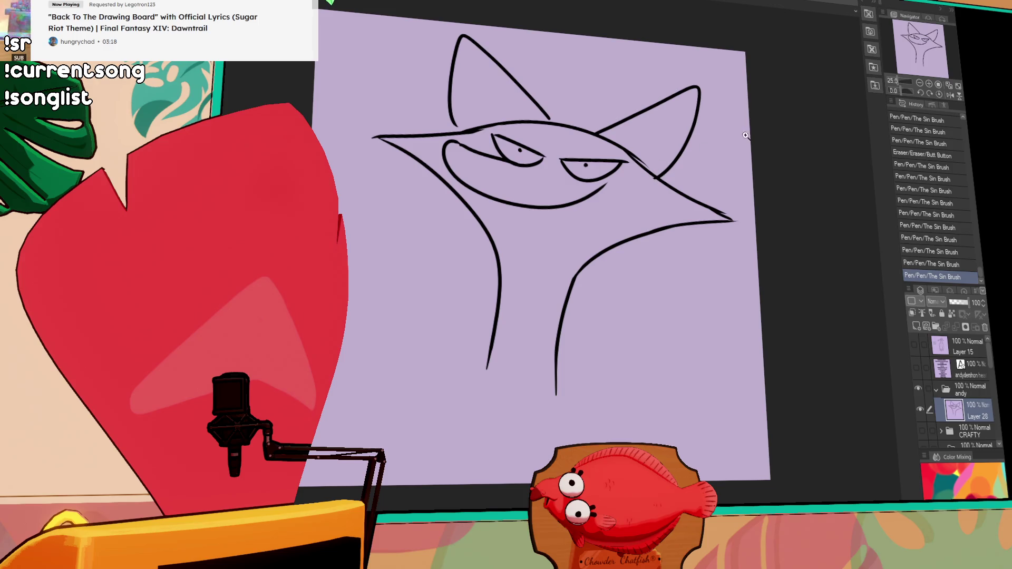
scroll(565, 187, up, 1)
drag(466, 168, 496, 162)
key(ctrl+z)
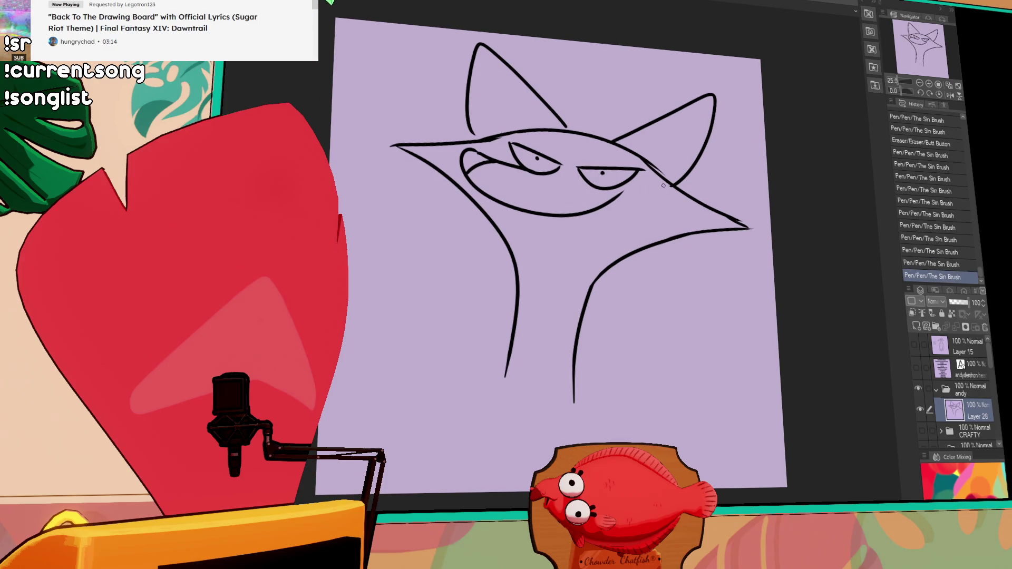
Clean marks by the right eye and draw scowling eyebrows over both eyes
drag(752, 169, 729, 149)
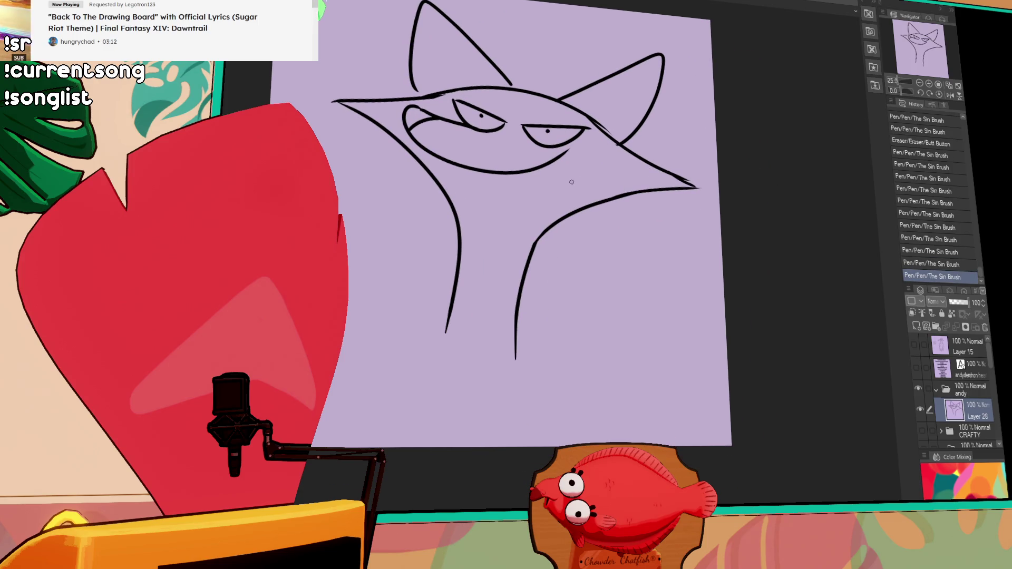
mouse_move(568, 149)
mouse_down()
mouse_move(557, 158)
mouse_move(598, 143)
mouse_up()
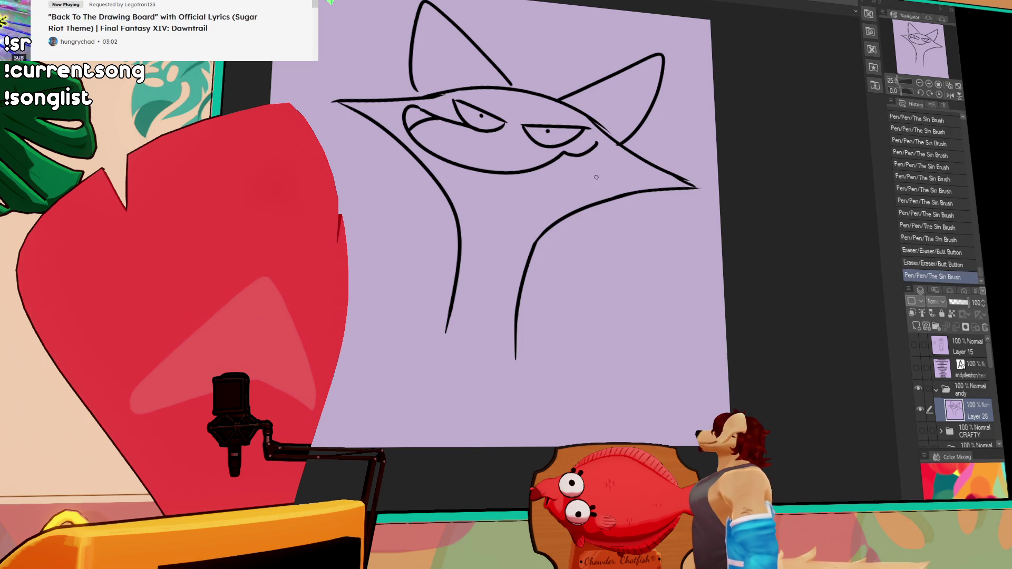
key(ctrl+z)
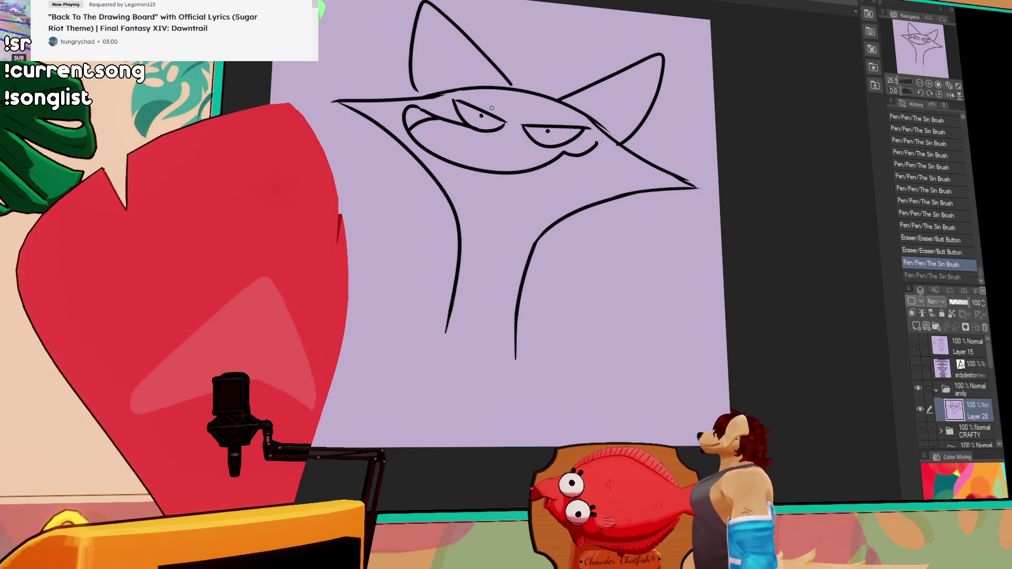
mouse_move(465, 92)
mouse_down()
mouse_move(505, 119)
mouse_move(611, 117)
mouse_up()
key(ctrl+z)
drag(524, 125, 599, 120)
key(ctrl+z)
drag(518, 125, 597, 118)
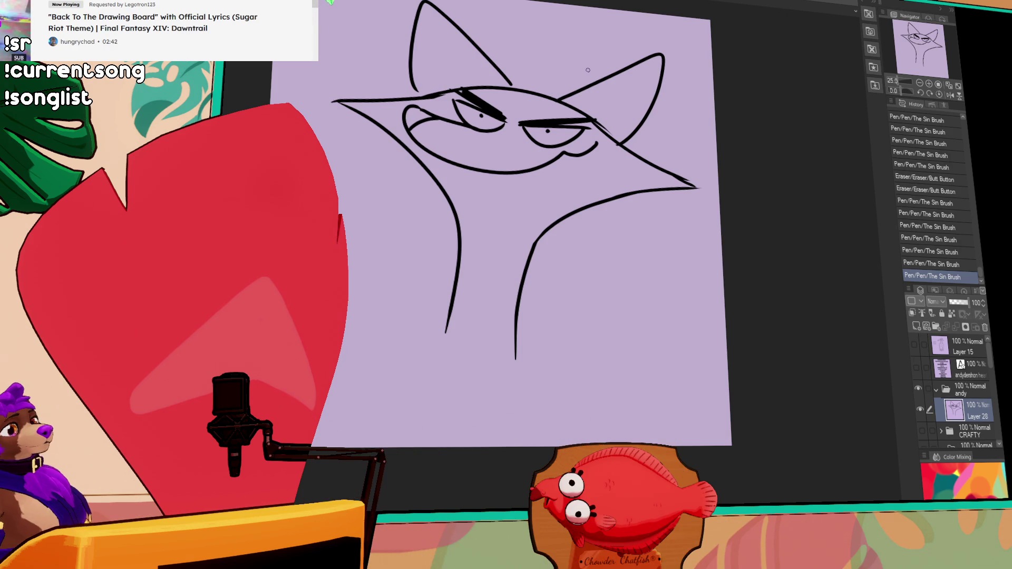
Erase marks atop the head and draw a small fur tuft along its top
drag(539, 194, 733, 147)
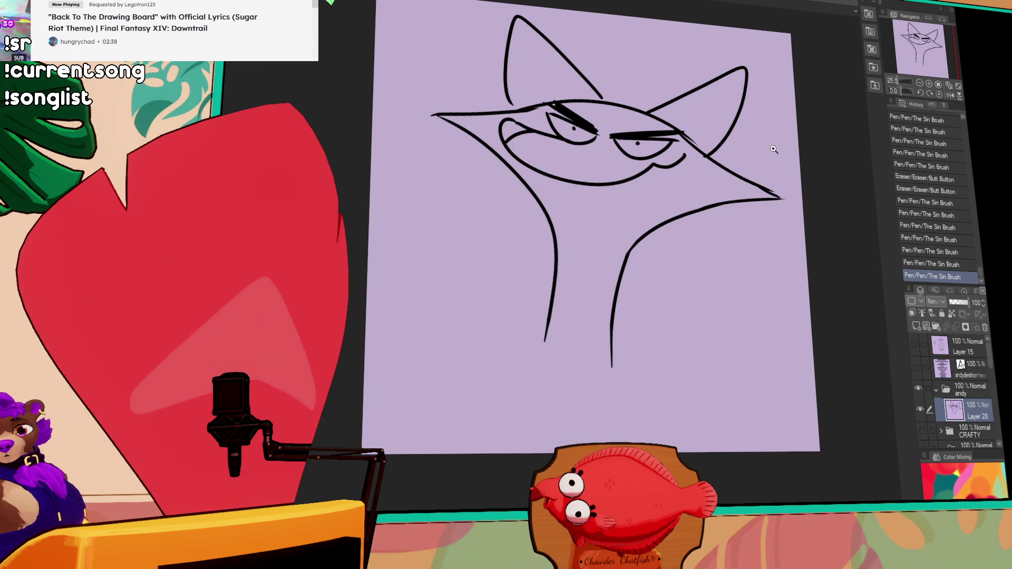
drag(595, 103, 584, 100)
key(p)
mouse_move(563, 101)
mouse_down()
mouse_move(593, 84)
mouse_move(680, 70)
mouse_up()
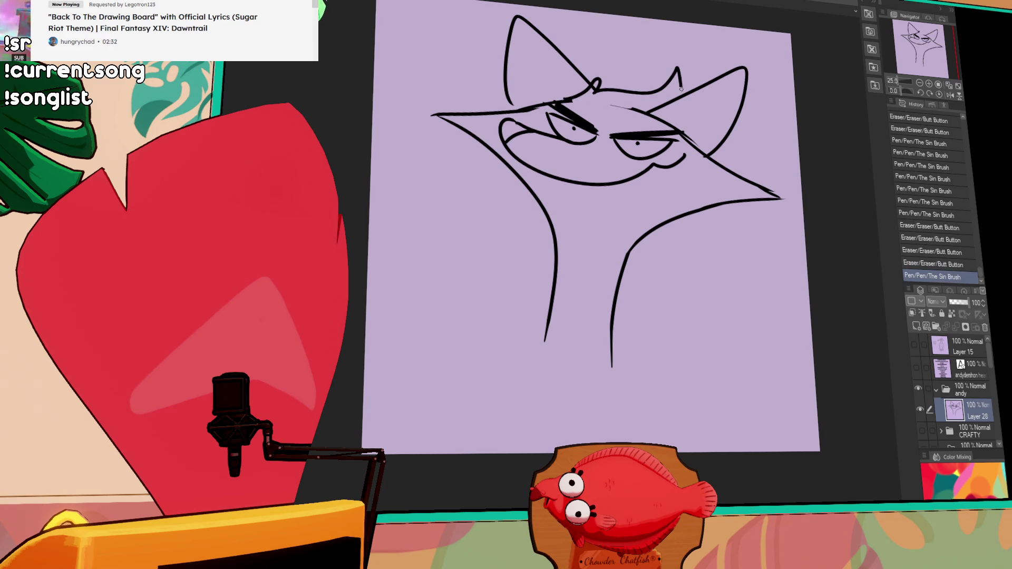
mouse_move(665, 108)
mouse_down()
mouse_move(685, 113)
mouse_move(611, 105)
mouse_move(664, 114)
mouse_up()
Erase stray bits near the right brow and blacken the patch beside the left eye
key(e)
drag(670, 111, 676, 118)
click(510, 131)
drag(563, 121, 574, 115)
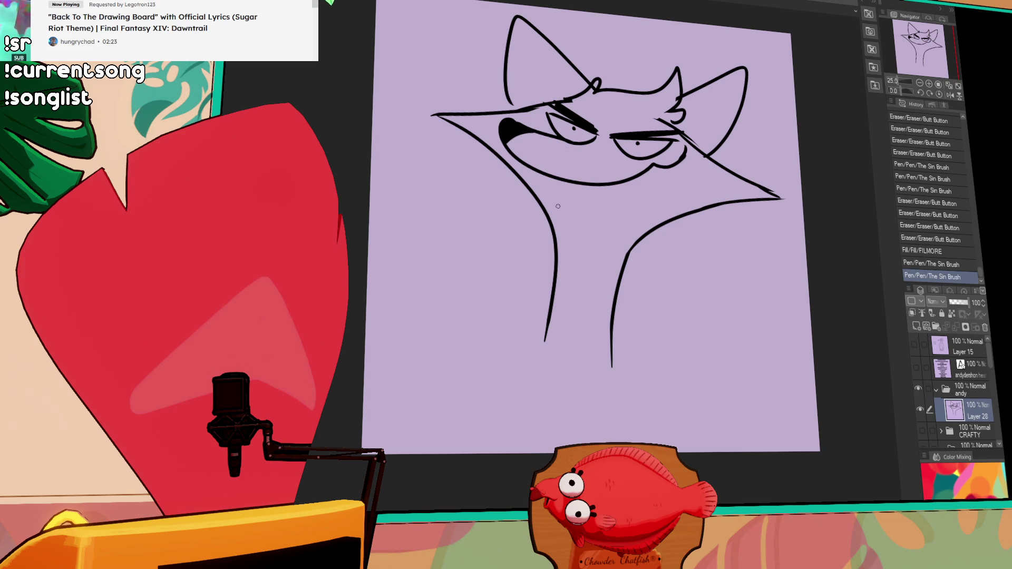
Draw the V-shaped jaw line under the eyes, redoing the mouth stroke until it sits right
drag(555, 185, 674, 179)
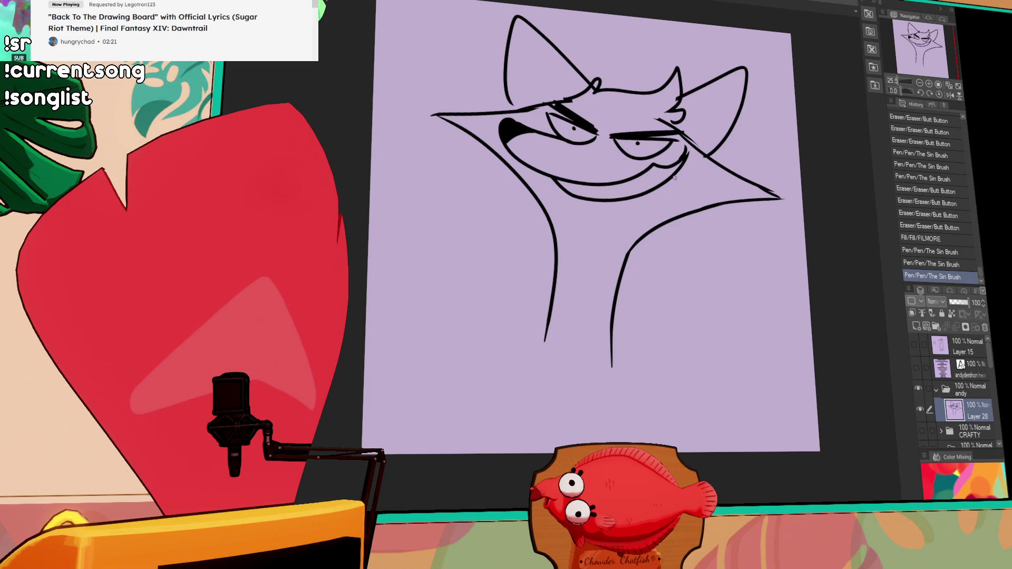
mouse_move(569, 184)
mouse_down()
mouse_move(583, 197)
mouse_move(639, 199)
mouse_move(659, 174)
mouse_up()
key(ctrl+z)
key(ctrl+z)
key(ctrl+z)
key(ctrl+z)
key(ctrl+z)
key(ctrl+z)
key(ctrl+z)
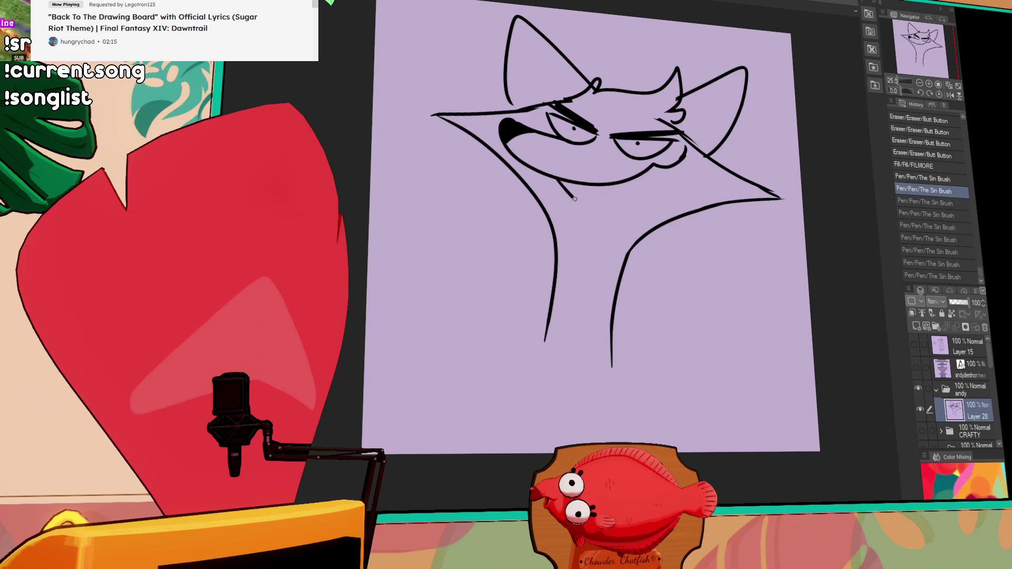
drag(558, 182, 685, 163)
key(ctrl+z)
drag(559, 182, 684, 163)
key(ctrl+z)
mouse_move(578, 190)
mouse_down()
mouse_move(580, 202)
mouse_move(583, 188)
mouse_move(580, 196)
mouse_move(589, 190)
mouse_move(616, 215)
mouse_move(645, 190)
mouse_up()
key(ctrl+z)
key(ctrl+z)
key(ctrl+z)
key(ctrl+z)
Line the grin with sharp pointed teeth and erase a small mark below it
drag(676, 157, 674, 168)
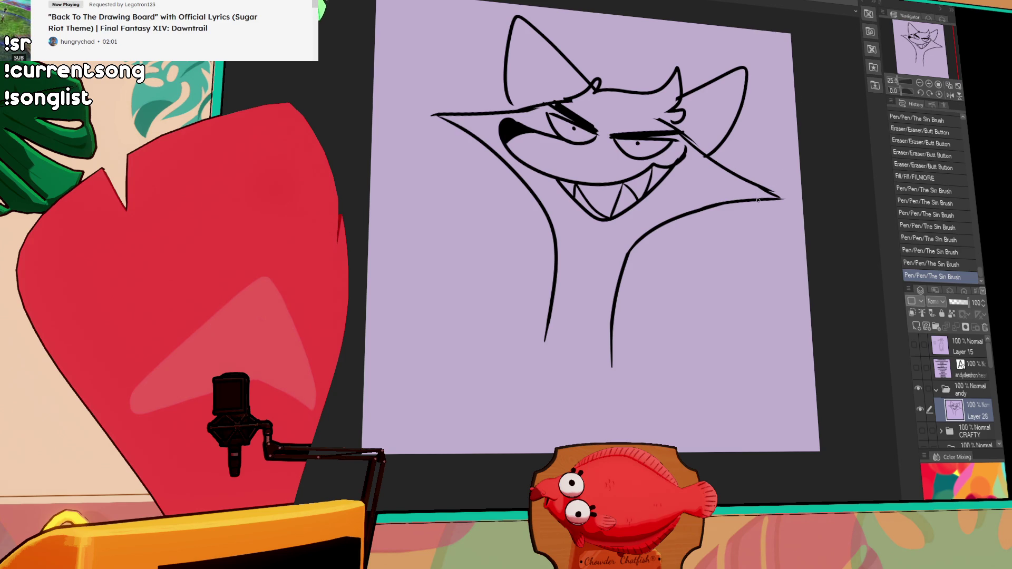
drag(769, 208, 772, 219)
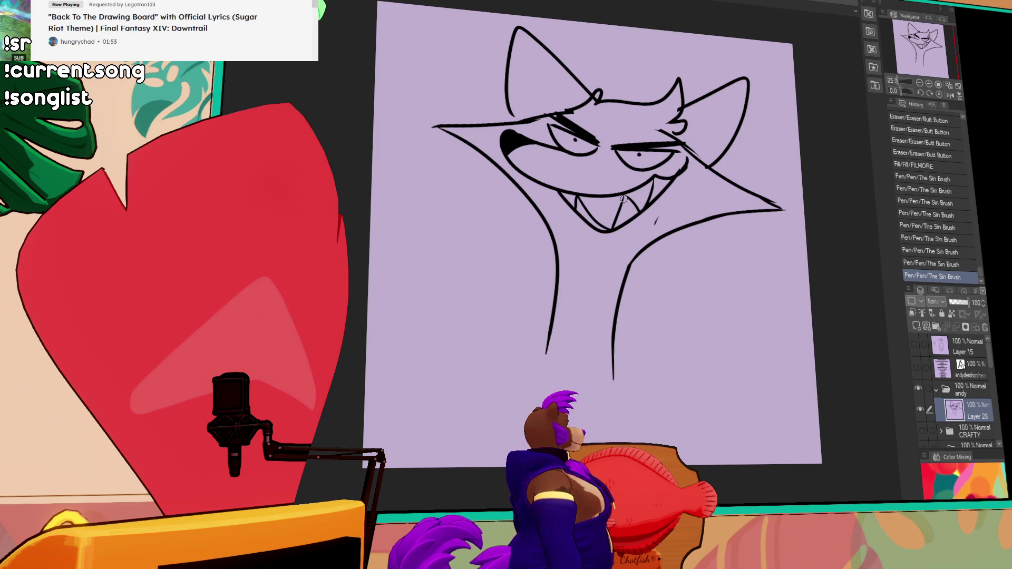
mouse_move(655, 219)
mouse_down()
mouse_move(634, 243)
mouse_move(613, 380)
mouse_up()
Erase and redraw the right neck line, toggling undo and redo on the new stroke
mouse_move(633, 248)
mouse_down()
mouse_move(601, 383)
mouse_move(639, 265)
mouse_move(617, 360)
mouse_up()
mouse_move(622, 283)
mouse_down()
mouse_move(610, 320)
mouse_move(618, 358)
mouse_move(647, 244)
mouse_move(613, 376)
mouse_up()
key(p)
mouse_move(646, 248)
mouse_down()
mouse_move(633, 284)
mouse_move(664, 234)
mouse_move(629, 289)
mouse_up()
key(ctrl+z)
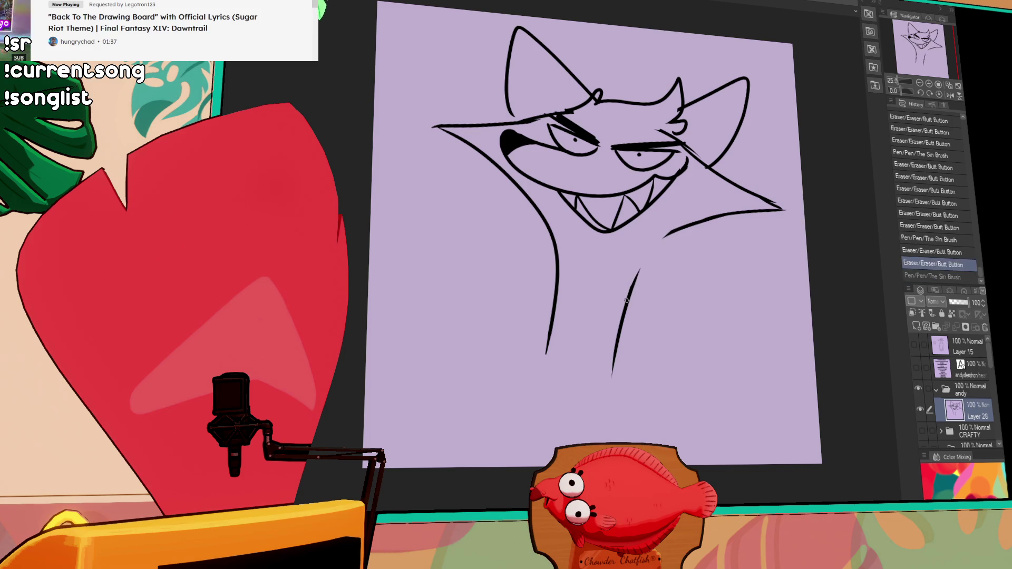
key(ctrl+y)
key(ctrl+z)
key(ctrl+y)
Touch up the neck line near the jaw and erase its thin stray tip
mouse_move(673, 229)
mouse_down()
mouse_move(664, 237)
mouse_move(741, 209)
mouse_move(684, 234)
mouse_up()
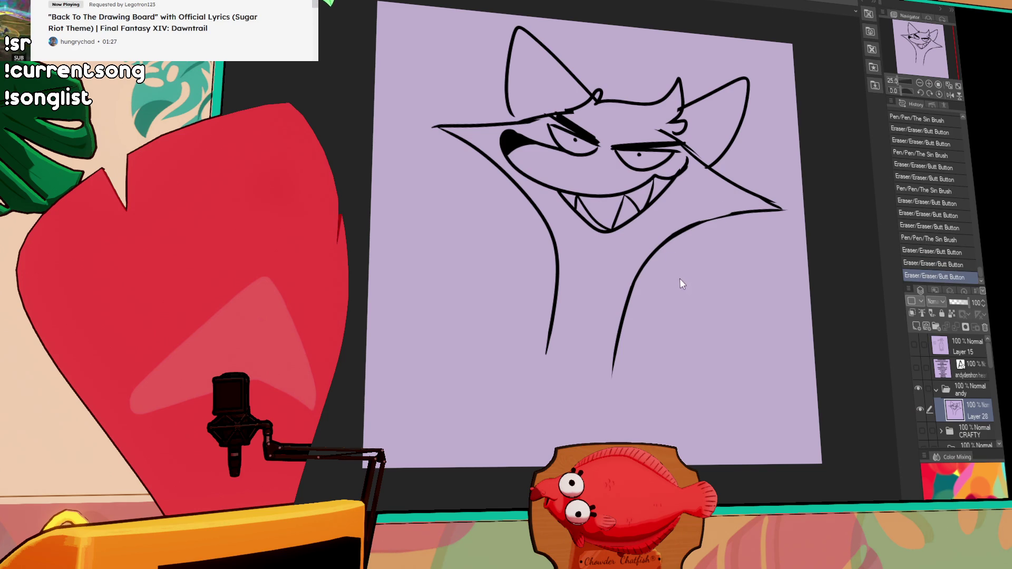
key(ctrl+z)
mouse_move(787, 210)
mouse_down()
mouse_move(796, 207)
mouse_move(784, 207)
mouse_up()
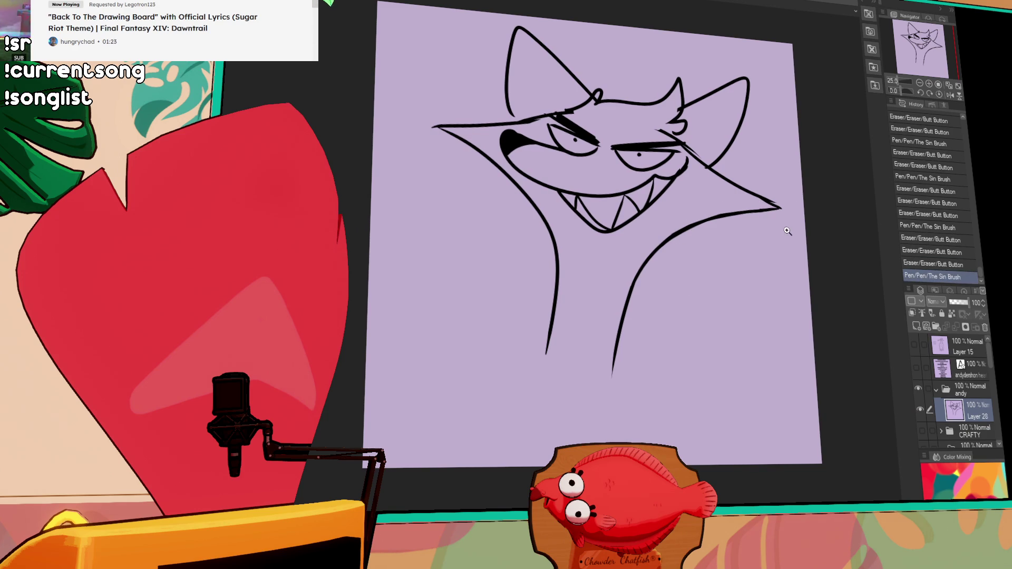
Replace the lower neck line ends with jagged zigzag fur on both sides
drag(615, 360, 629, 304)
drag(660, 266, 616, 395)
mouse_move(545, 356)
mouse_down()
mouse_move(557, 272)
mouse_move(539, 238)
mouse_move(550, 316)
mouse_up()
drag(546, 273, 514, 355)
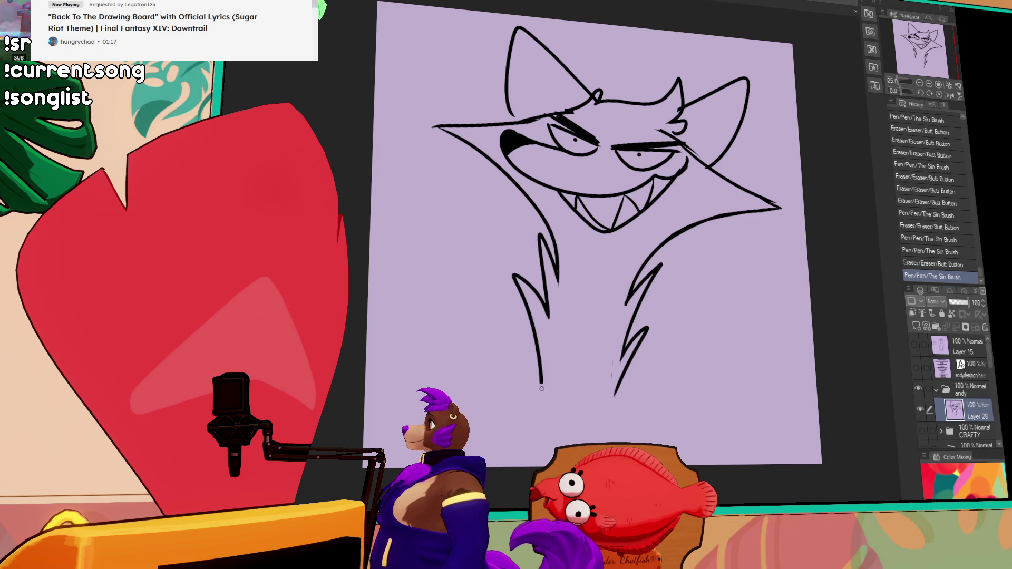
scroll(630, 257, up, 1)
Erase stray marks near the neck, cheek and head outline and add strokes to the left ear
drag(630, 257, 651, 292)
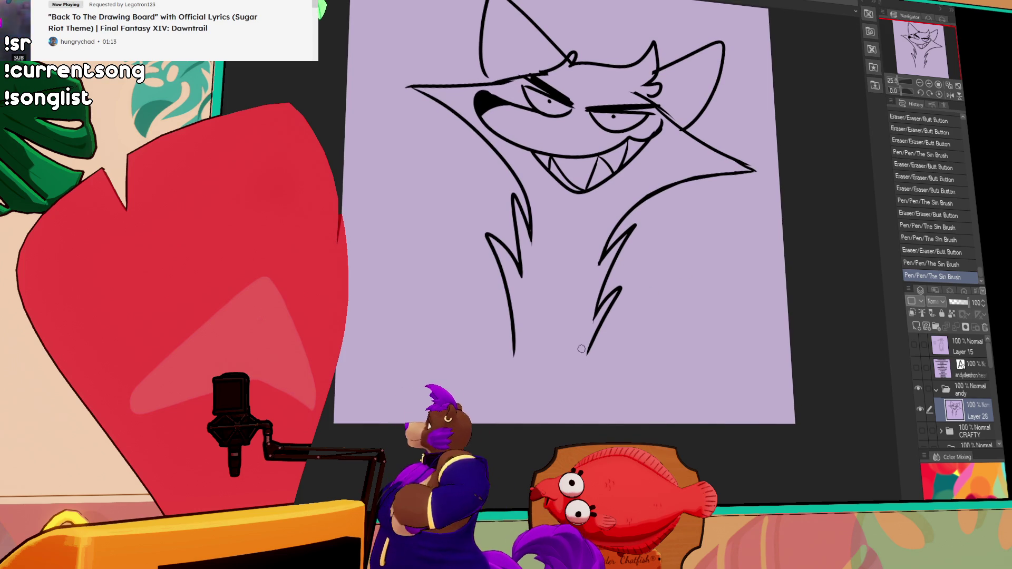
drag(585, 332, 597, 314)
scroll(594, 314, up, 1)
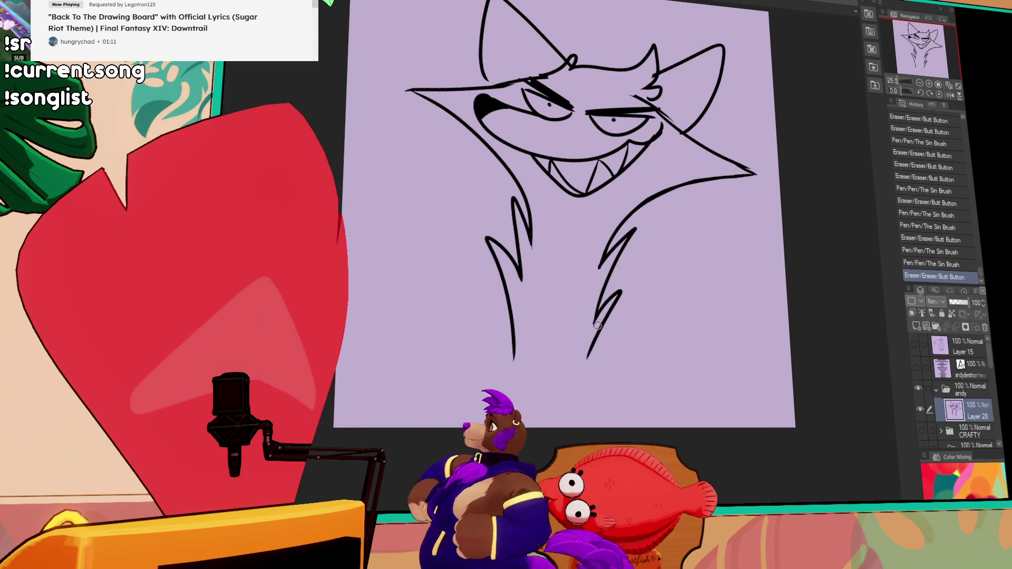
drag(679, 150, 688, 160)
drag(661, 127, 639, 163)
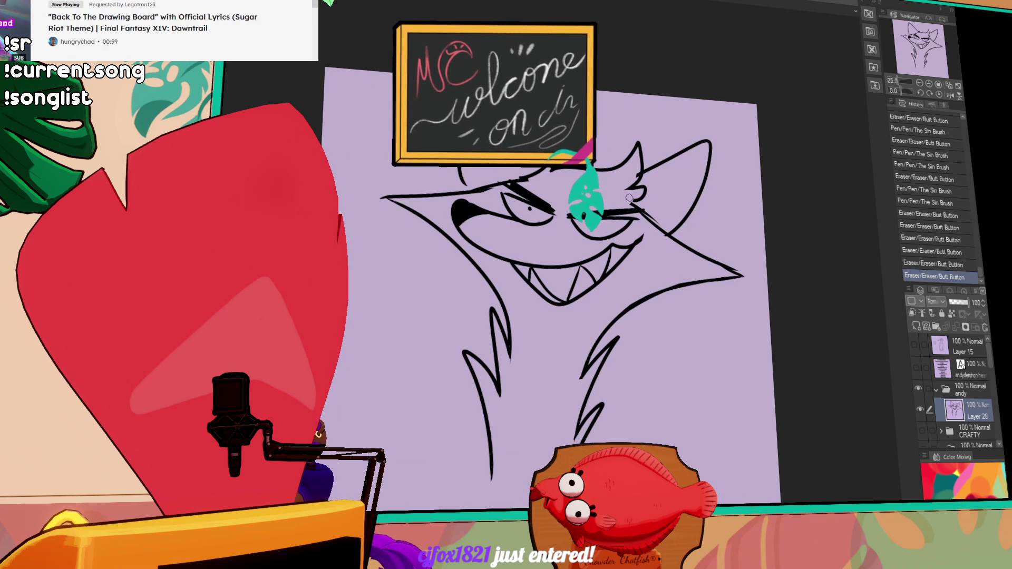
drag(458, 182, 554, 167)
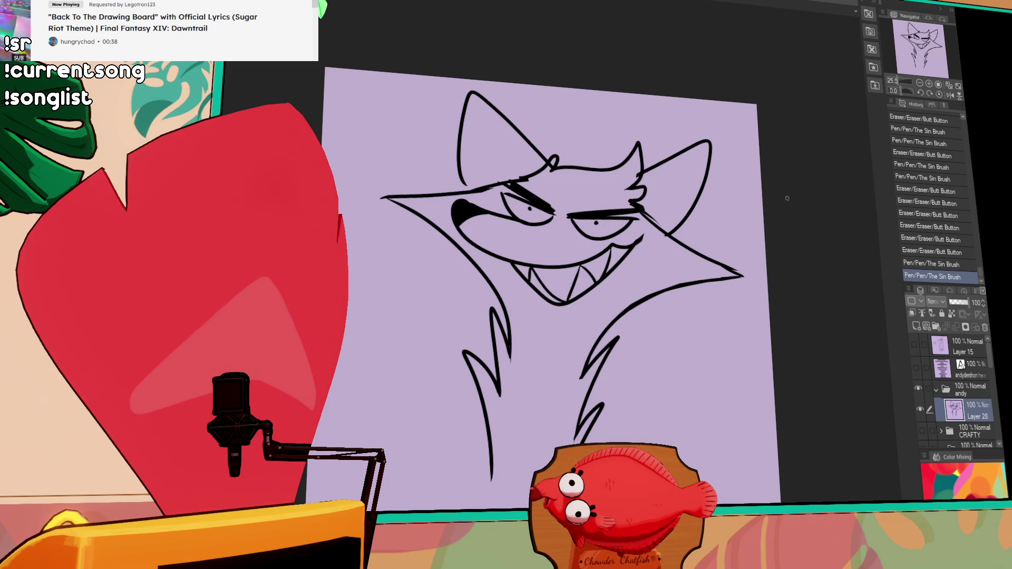
mouse_move(649, 171)
mouse_down()
mouse_move(626, 184)
mouse_move(672, 166)
mouse_move(701, 212)
mouse_move(716, 209)
mouse_up()
Redraw a right-ear stroke and fill the left ear with inner fur strokes
key(ctrl+z)
key(ctrl+z)
drag(637, 207, 686, 229)
drag(497, 125, 514, 167)
drag(461, 140, 500, 161)
drag(461, 150, 491, 175)
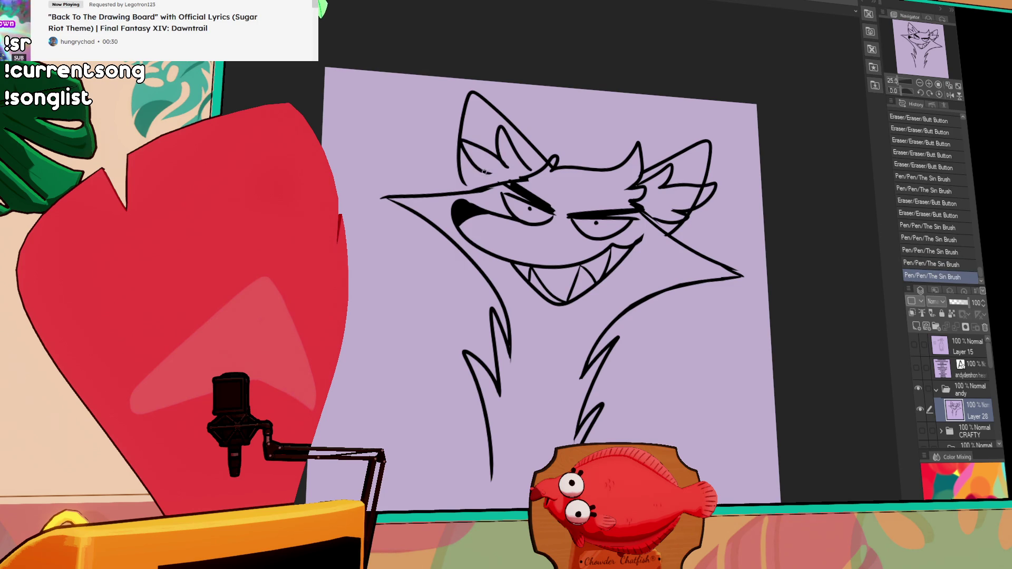
Draw the left and right shoulder lines running down to the canvas bottom
drag(793, 177, 791, 98)
mouse_move(506, 348)
mouse_down()
mouse_move(513, 393)
mouse_move(503, 360)
mouse_move(467, 373)
mouse_move(404, 451)
mouse_up()
key(ctrl+z)
drag(602, 348, 609, 381)
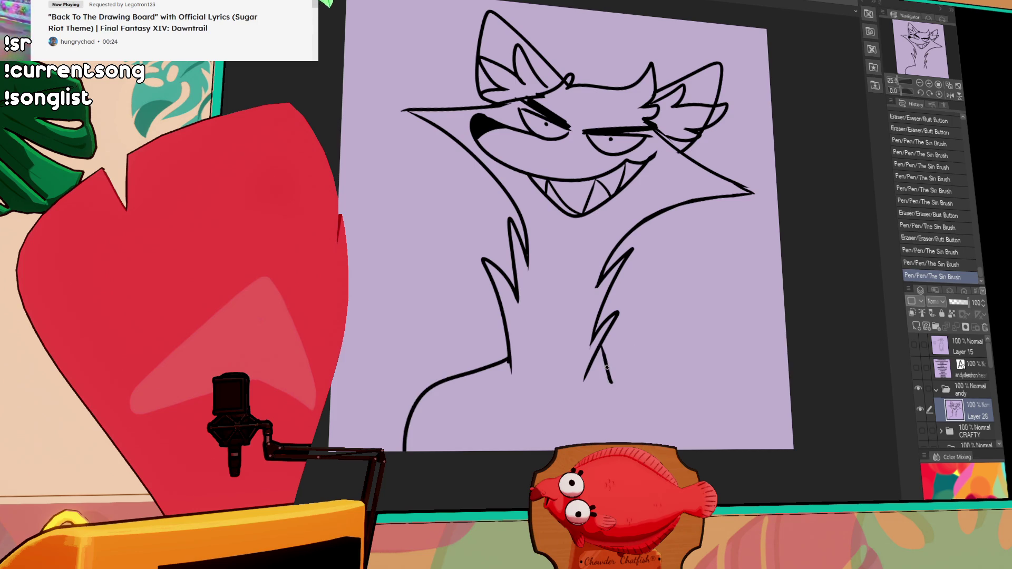
key(ctrl+z)
key(ctrl+z)
drag(512, 357, 432, 451)
drag(599, 349, 680, 451)
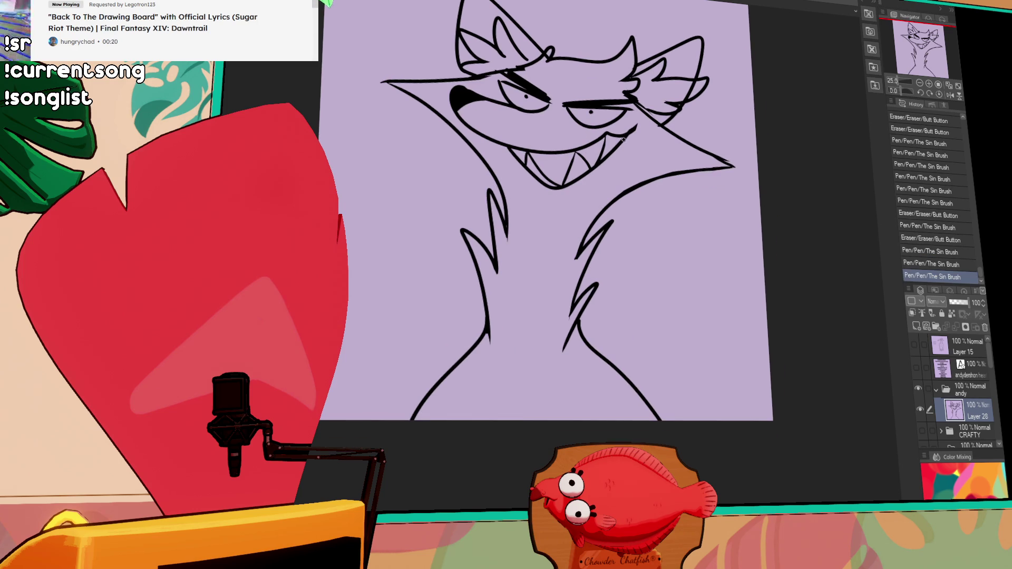
Draw two vertical chest lines between the shoulders with a jagged fur stroke
drag(640, 301, 565, 254)
drag(478, 264, 484, 361)
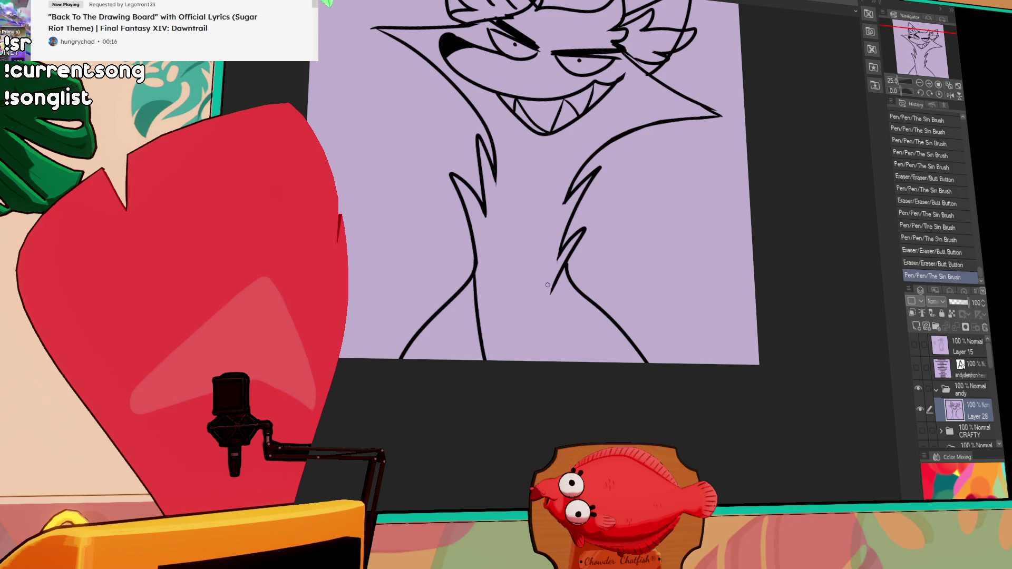
drag(567, 266, 544, 362)
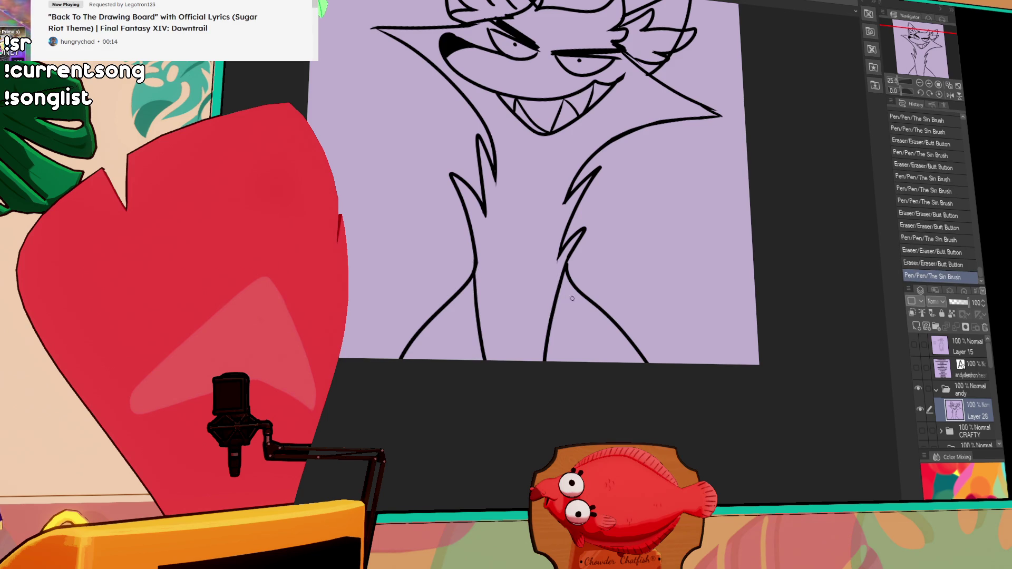
drag(574, 296, 563, 311)
key(ctrl+z)
key(ctrl+y)
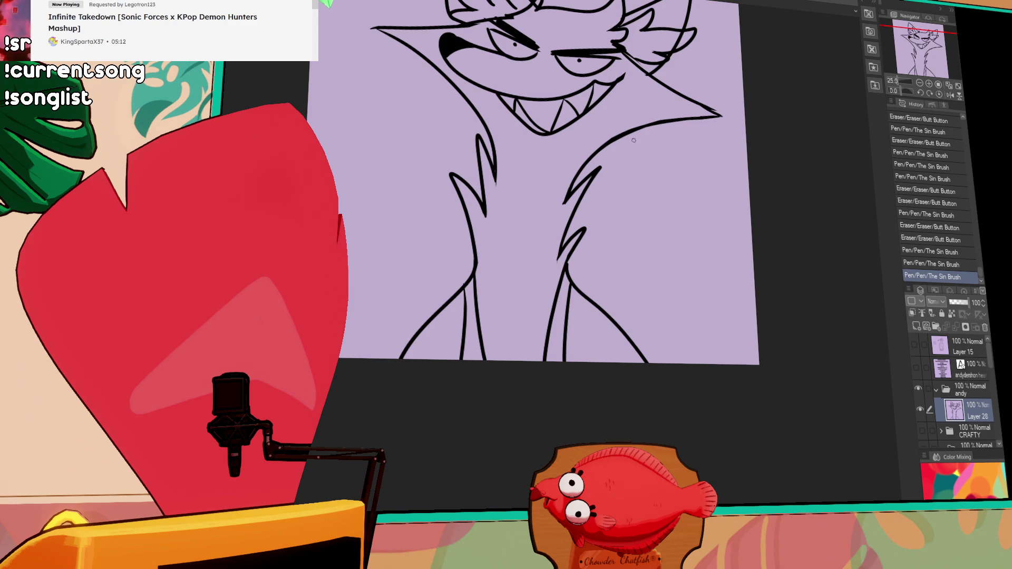
scroll(612, 207, up, 2)
Add a new raster layer for flat colours and move it below the line-art layer
click(551, 270)
scroll(720, 235, up, 1)
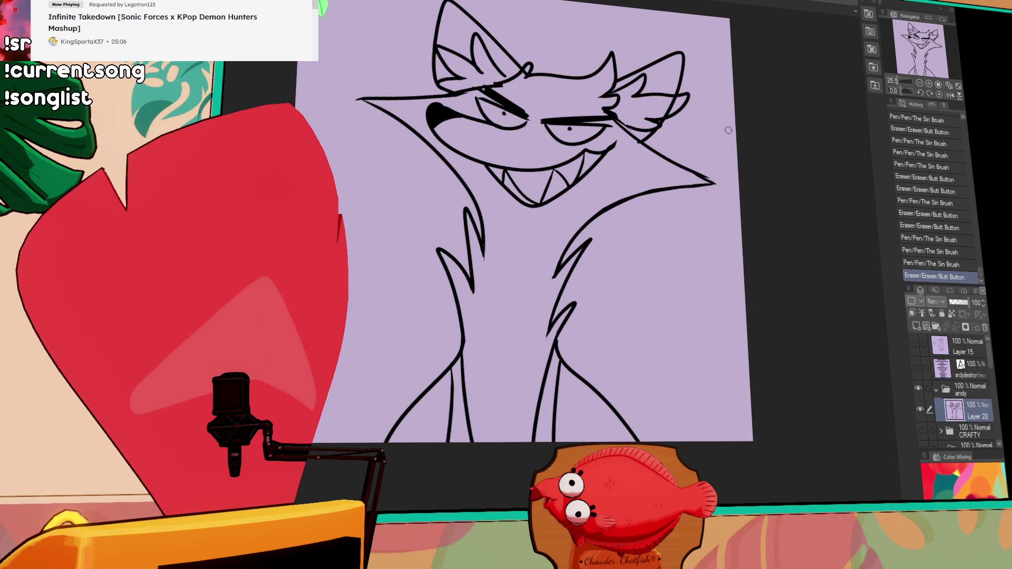
scroll(682, 204, up, 1)
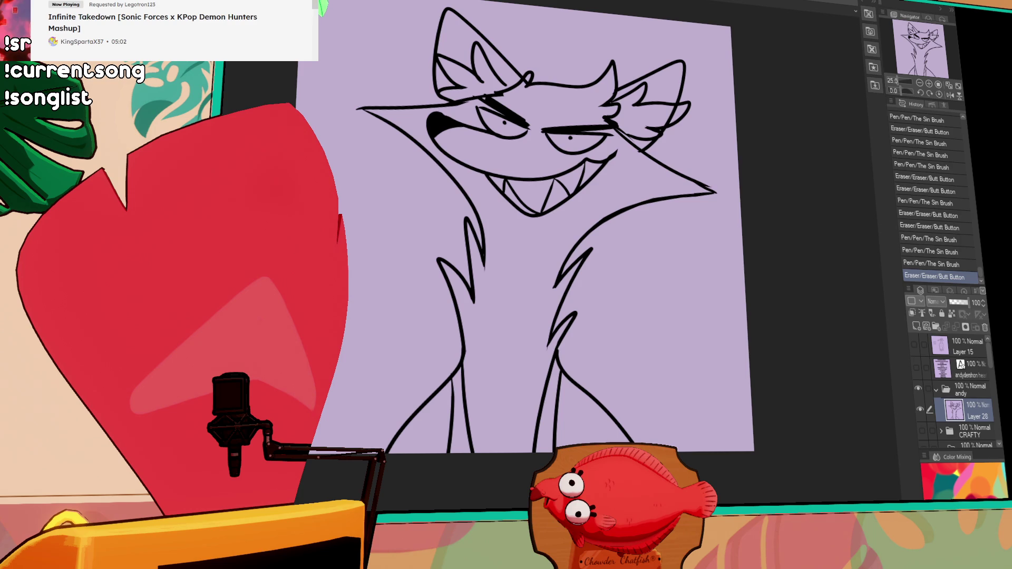
click(917, 327)
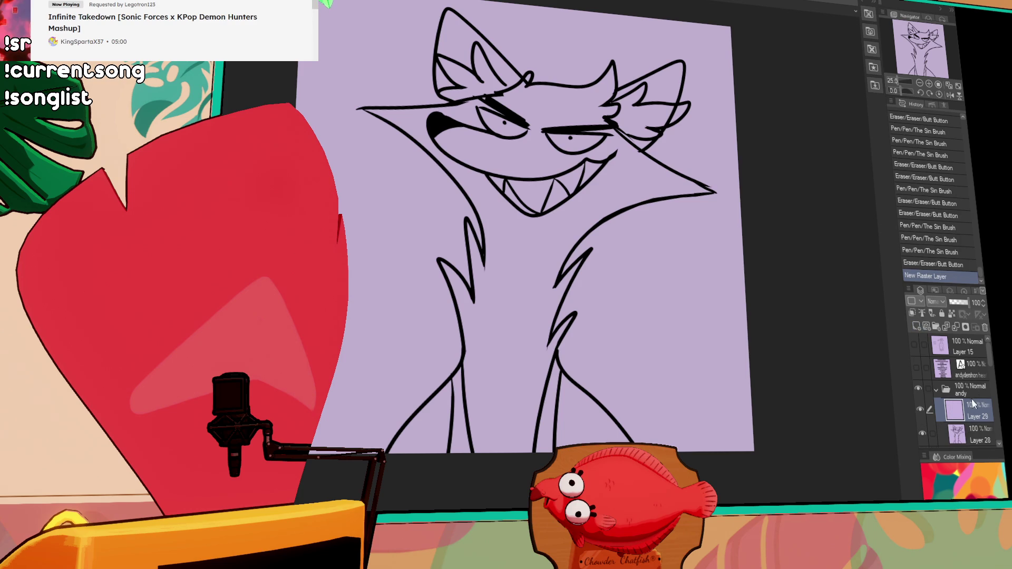
drag(973, 432, 942, 440)
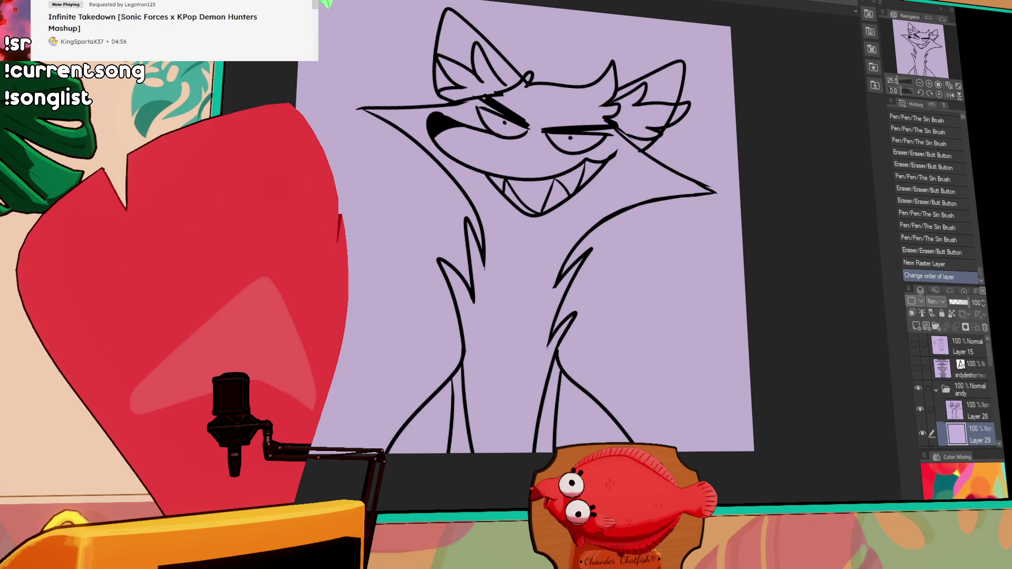
click(920, 85)
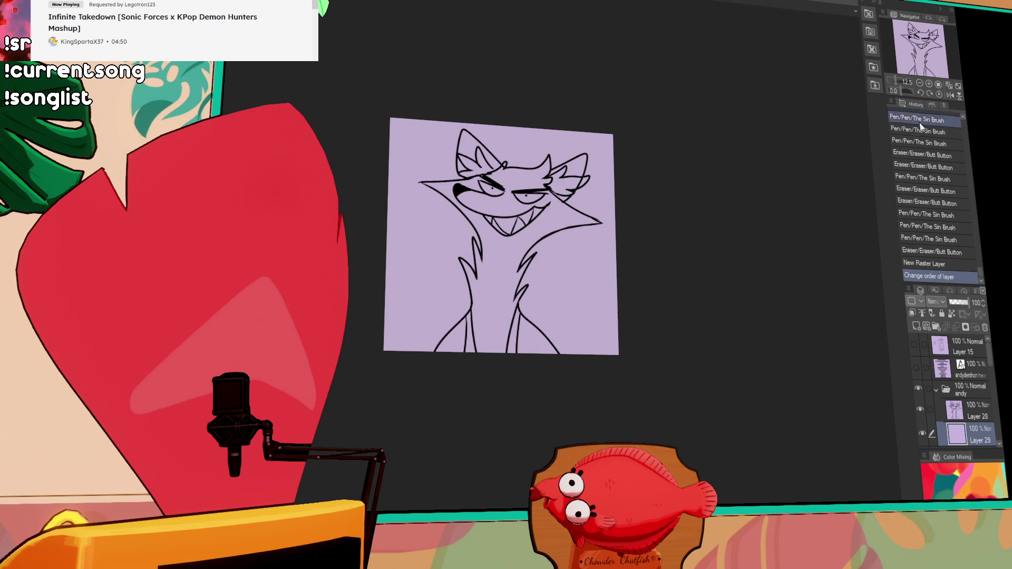
Set the line-art layer as the reference layer for filling
mouse_move(437, 272)
mouse_down()
mouse_move(419, 181)
mouse_move(621, 192)
mouse_up()
click(962, 405)
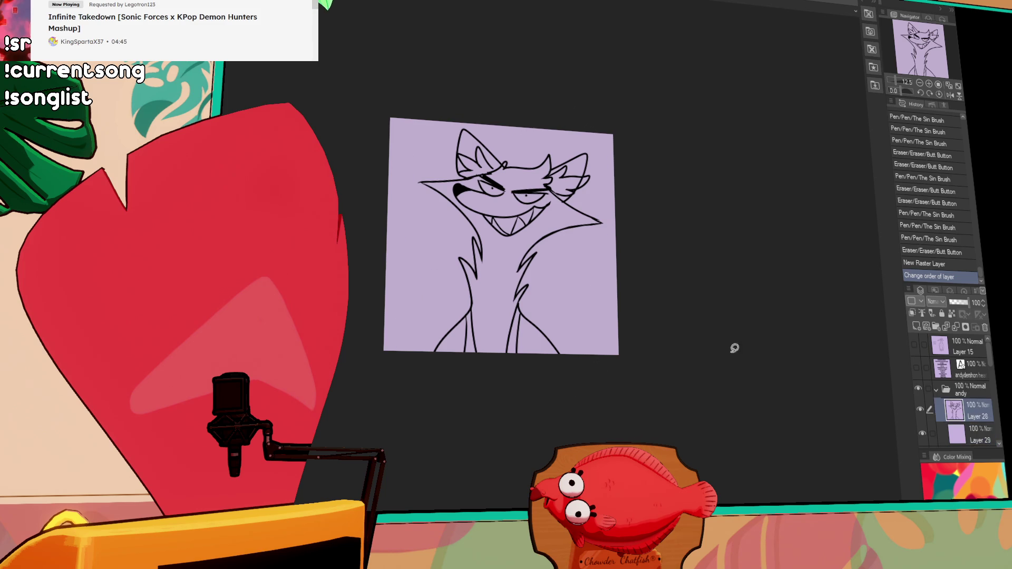
drag(609, 239, 348, 229)
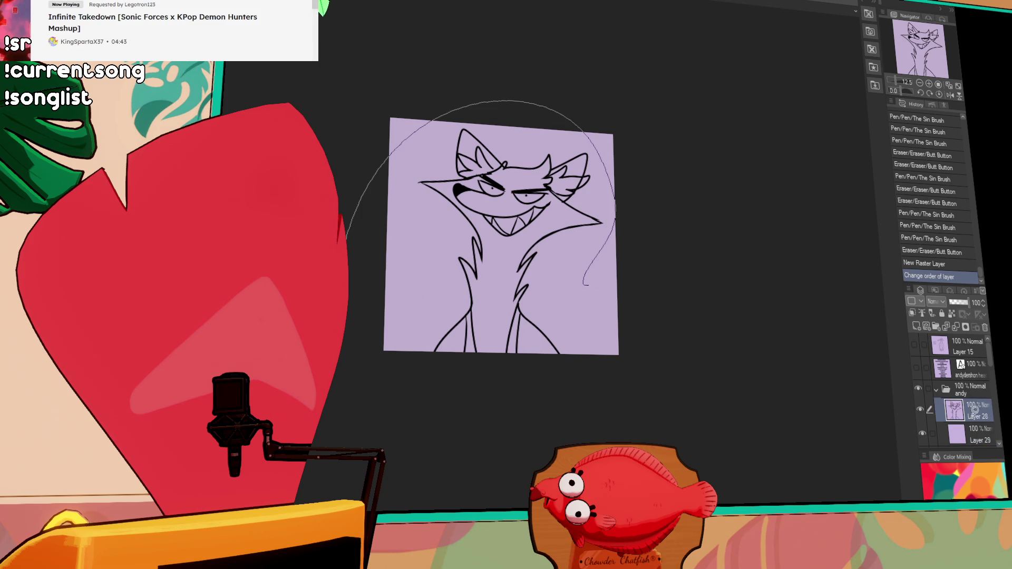
click(923, 314)
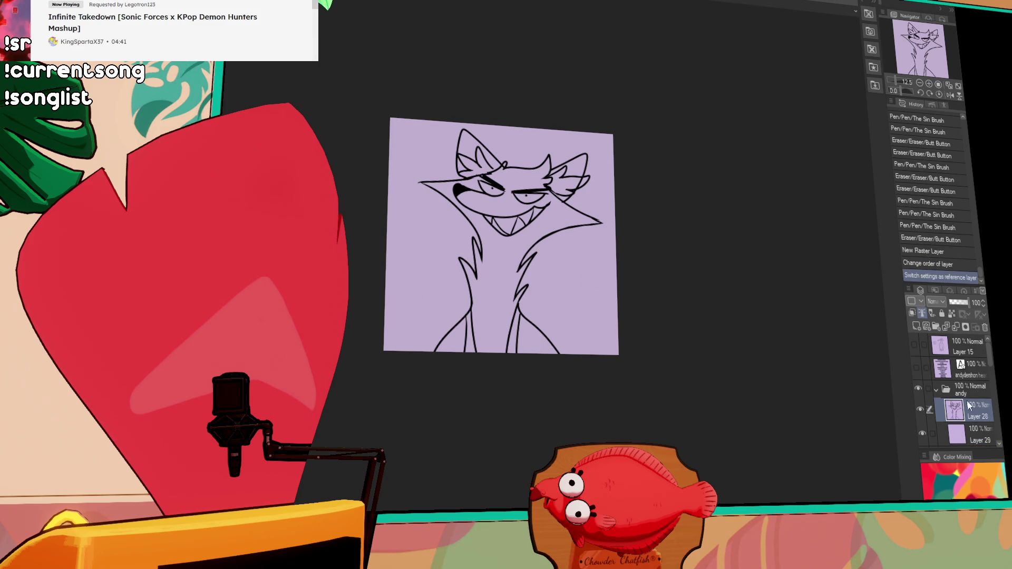
On the new colour layer, lasso a fill loop around the whole fox
click(983, 438)
drag(585, 300, 572, 130)
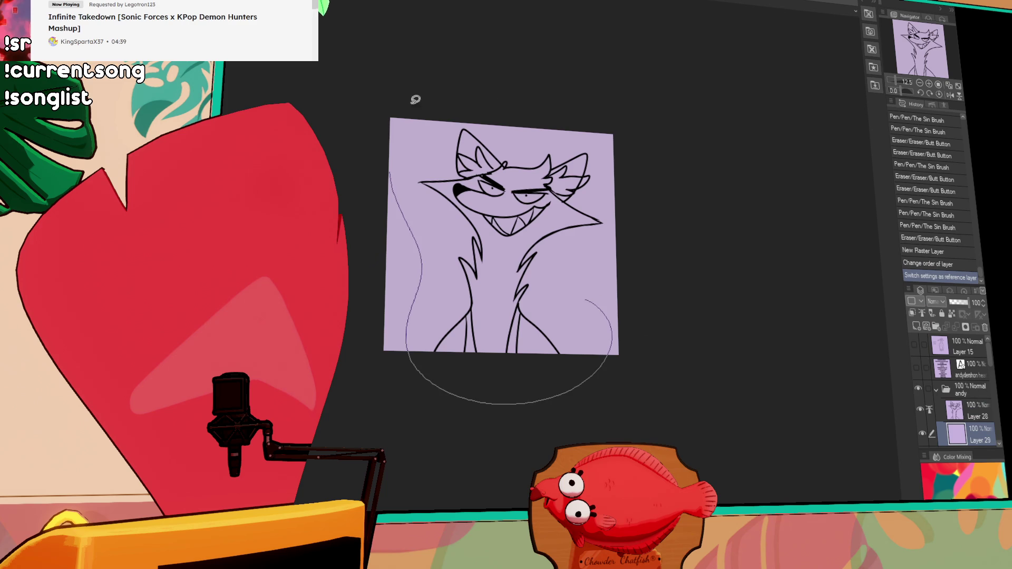
mouse_move(621, 188)
mouse_down()
mouse_move(560, 309)
mouse_move(586, 299)
mouse_up()
scroll(587, 235, up, 1)
scroll(588, 236, up, 1)
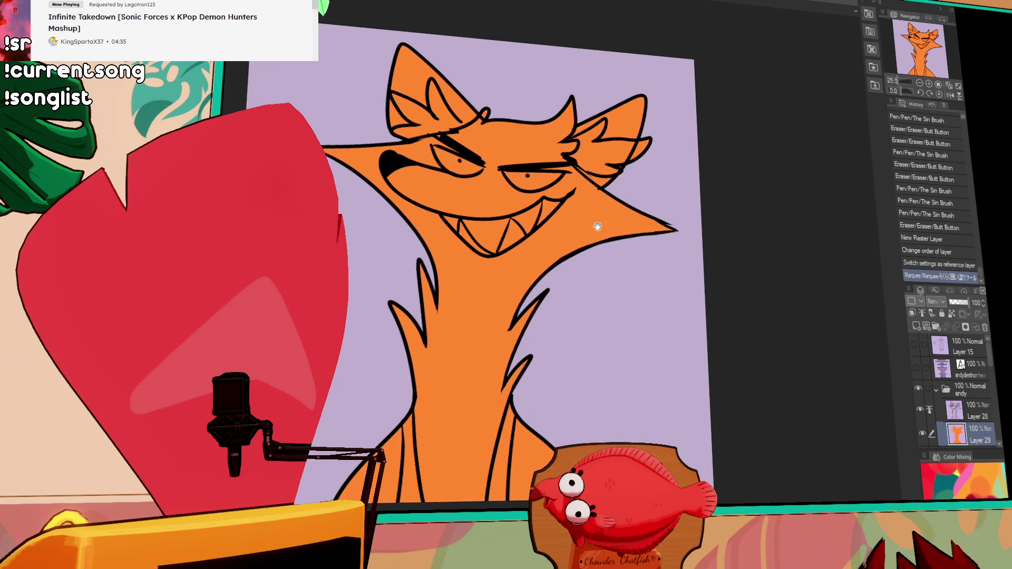
Pan the canvas to reposition the orange-filled fox in view
drag(587, 235, 602, 237)
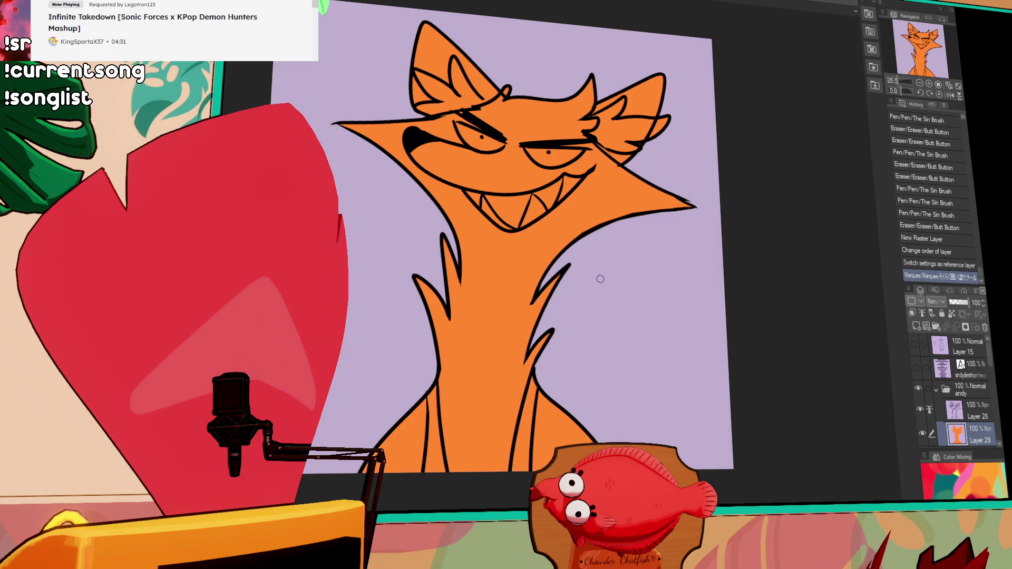
drag(531, 317, 523, 353)
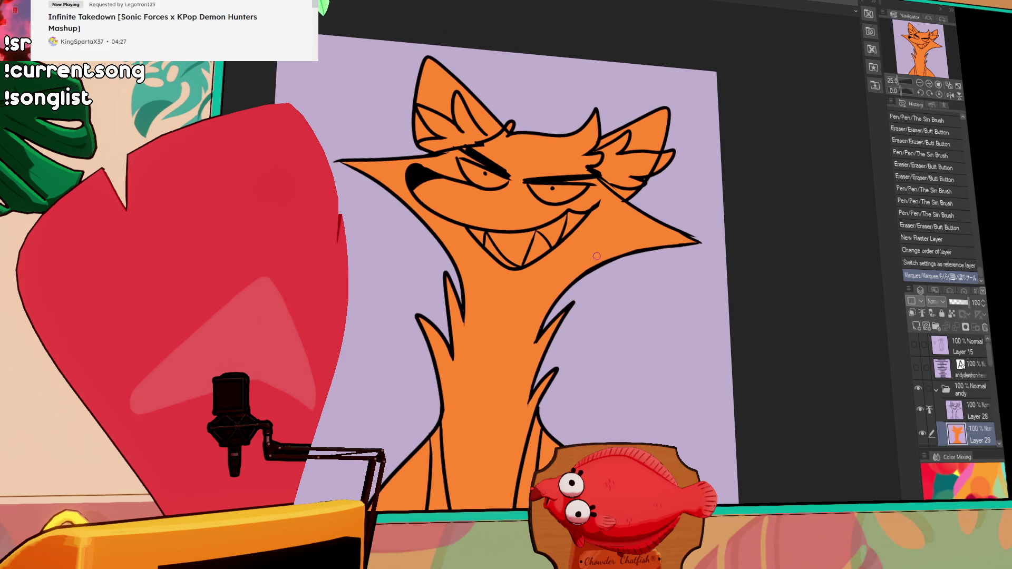
drag(689, 266, 682, 299)
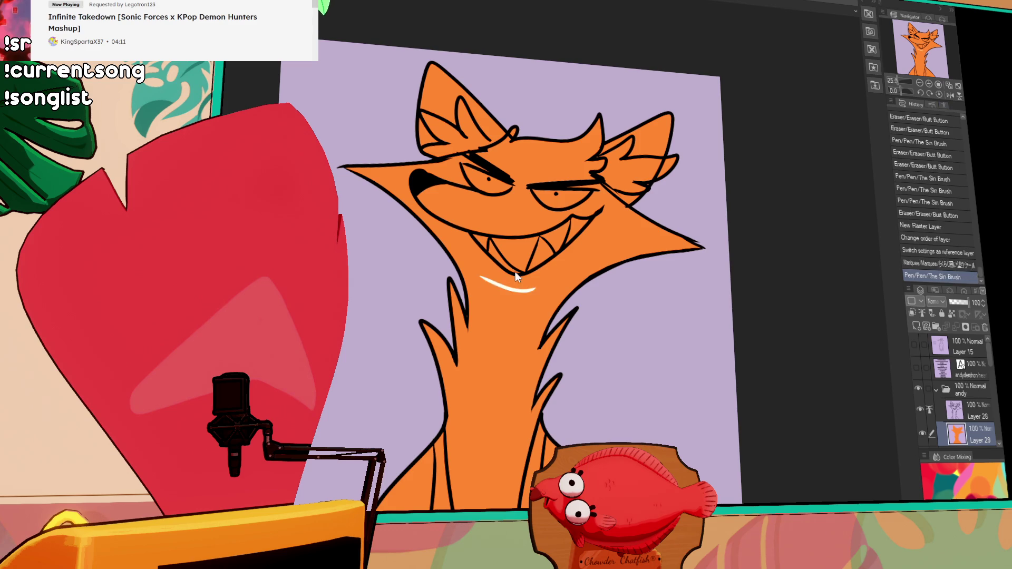
Draw two white lines down the fox's neck and bucket-fill a cream chest stripe between them
drag(474, 237, 480, 511)
key(ctrl+z)
drag(473, 237, 475, 508)
key(ctrl+z)
drag(474, 238, 479, 508)
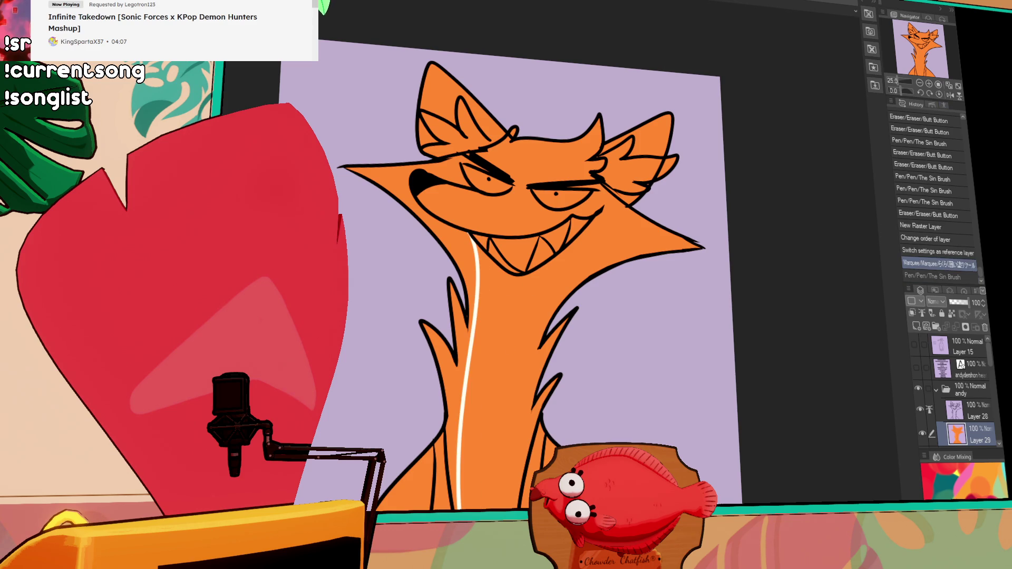
key(ctrl+z)
drag(463, 235, 474, 510)
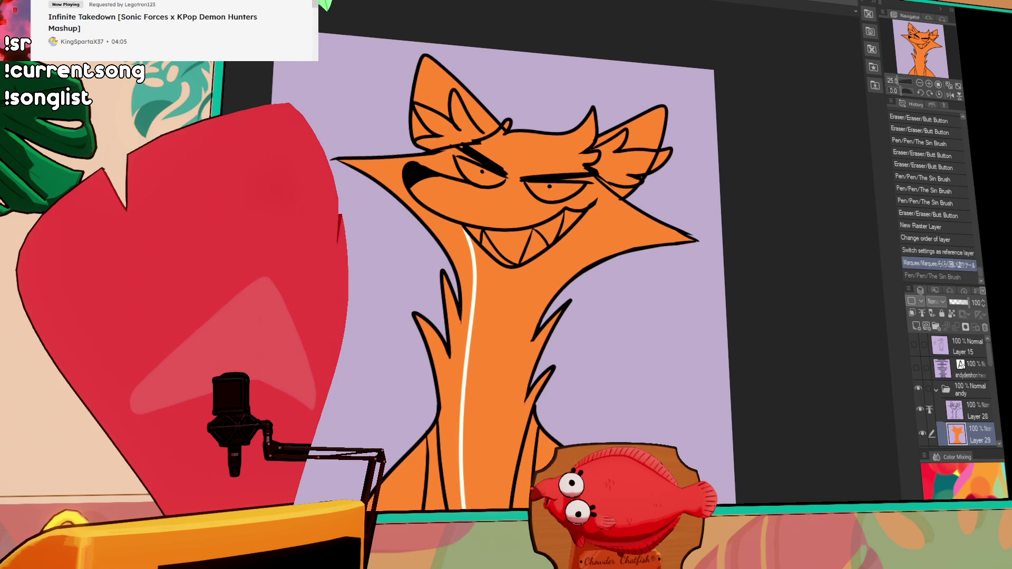
drag(566, 237, 492, 510)
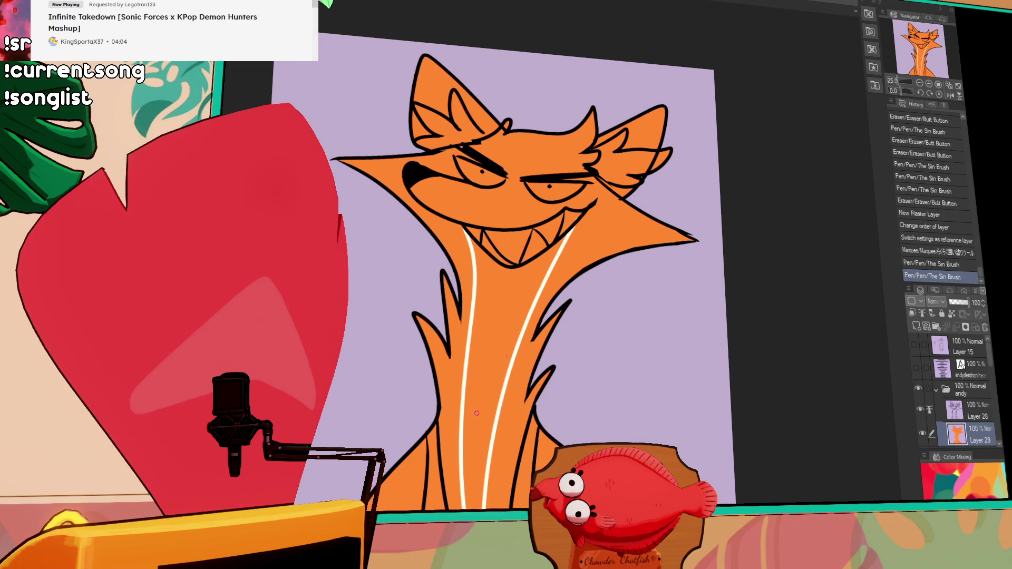
click(521, 306)
Widen the white patch on the lower neck, undoing a stray stroke and a misplaced fill
drag(614, 289, 603, 292)
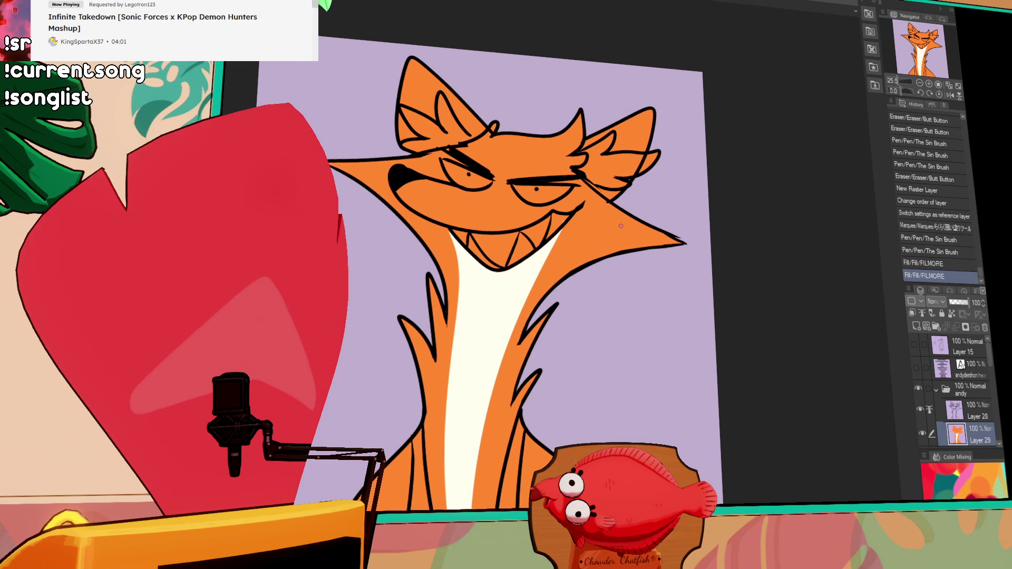
drag(702, 152, 699, 97)
drag(502, 297, 477, 454)
key(ctrl+z)
drag(513, 269, 475, 454)
drag(511, 255, 473, 454)
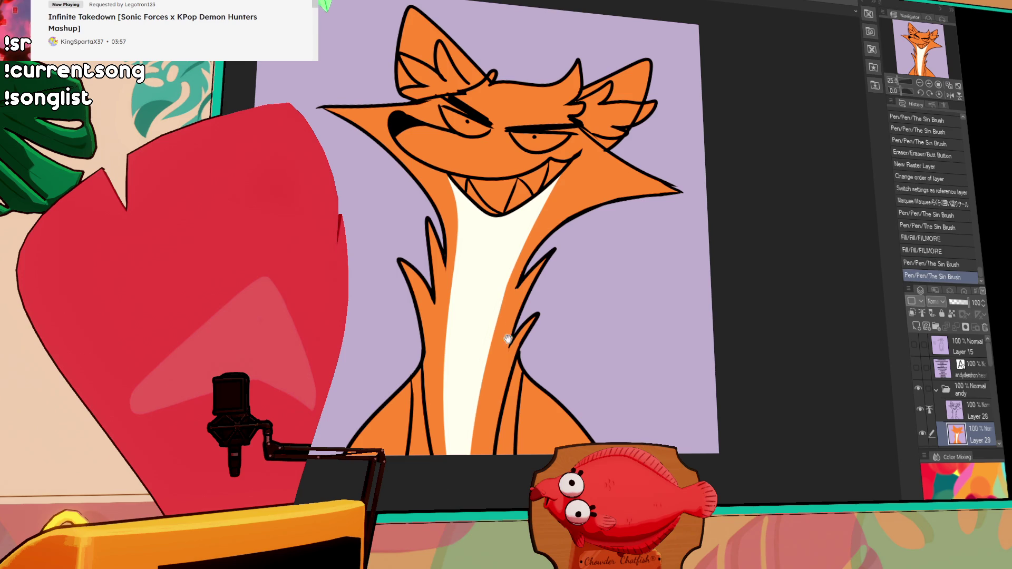
scroll(487, 363, down, 1)
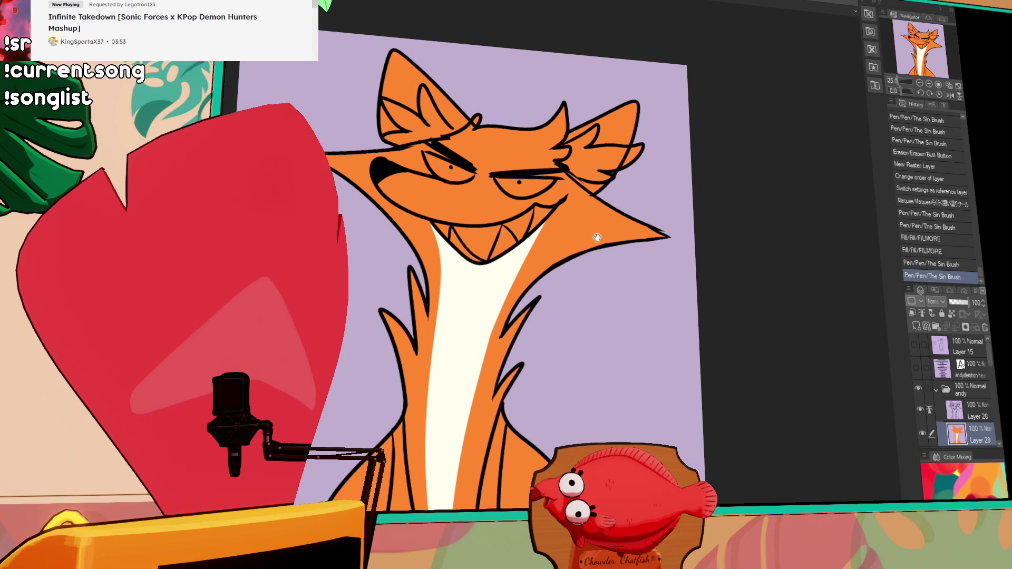
scroll(596, 236, up, 1)
click(548, 230)
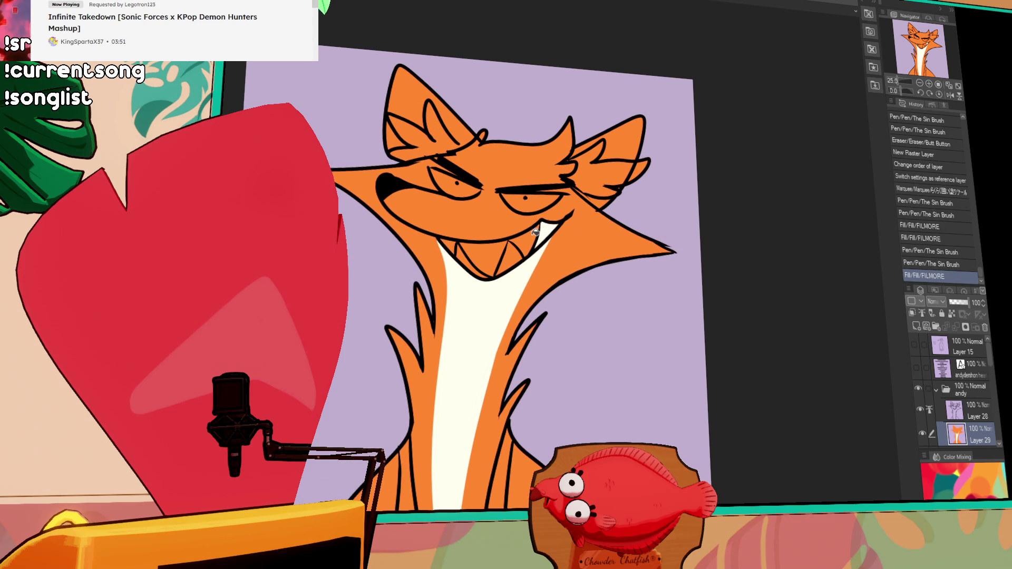
key(ctrl+z)
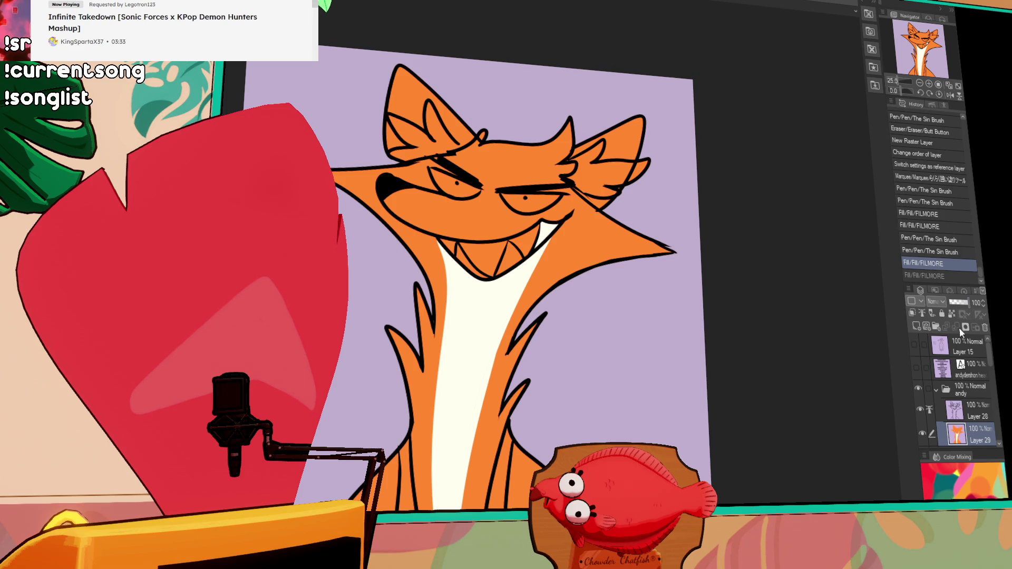
Erase small bits of line art near the ear on the line-art layer
key(alt+bracketright)
drag(623, 173, 631, 166)
drag(629, 168, 628, 183)
drag(677, 252, 686, 216)
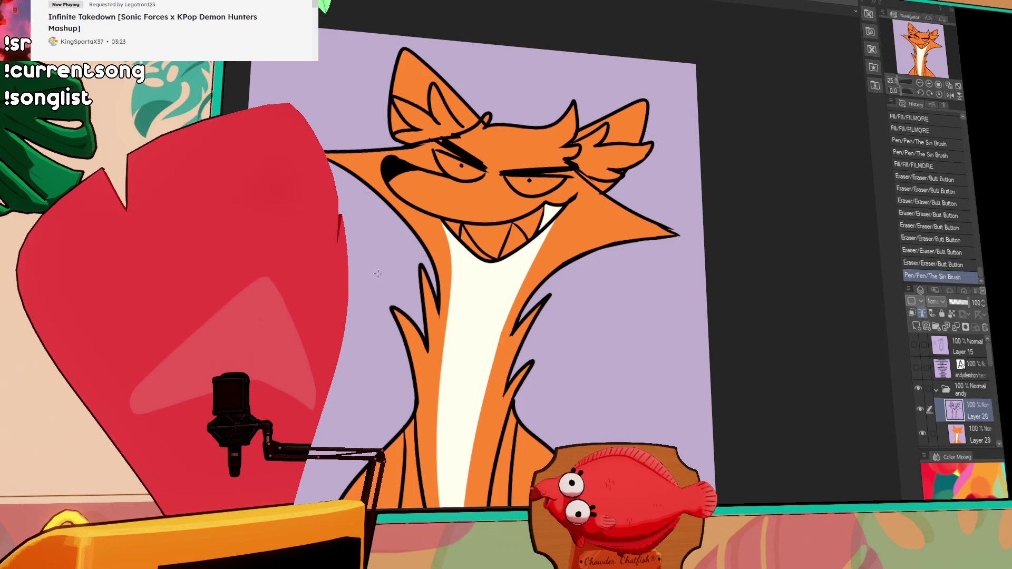
Fill the fox's teeth white on the colour layer, one tooth at a time
click(521, 225)
click(553, 207)
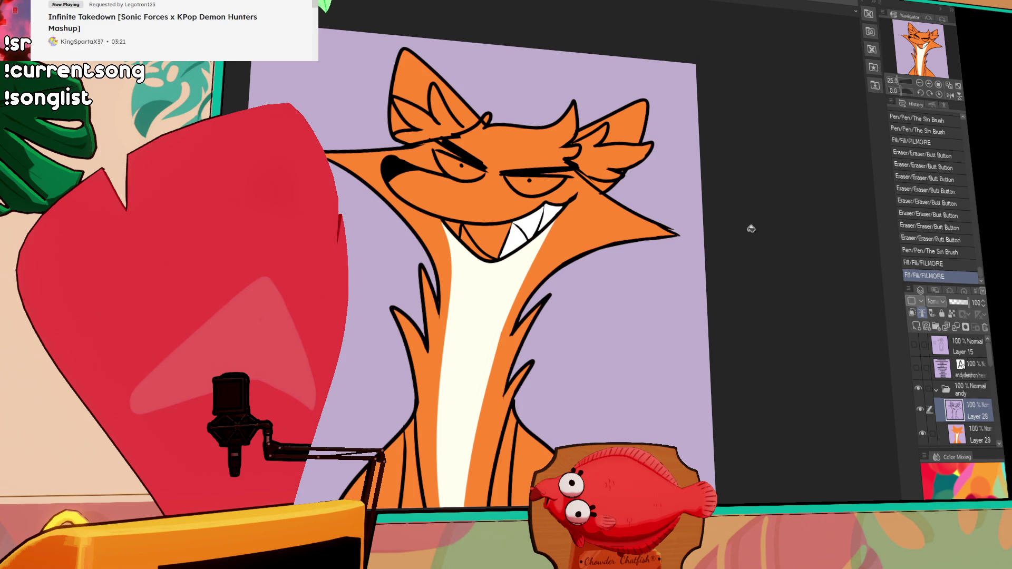
key(ctrl+z)
key(ctrl+z)
key(ctrl+z)
click(506, 240)
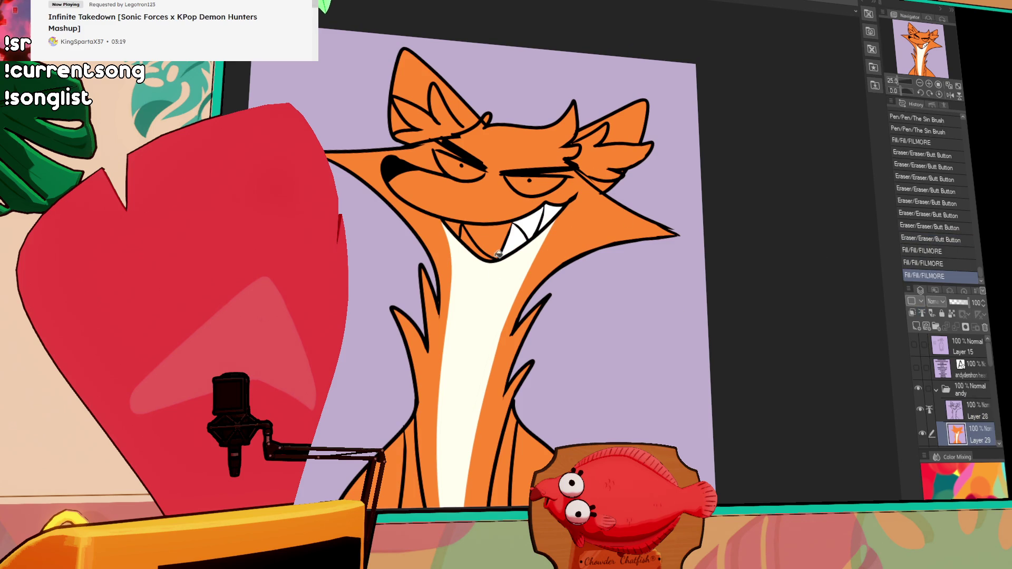
click(499, 234)
click(463, 224)
click(482, 249)
key(ctrl+z)
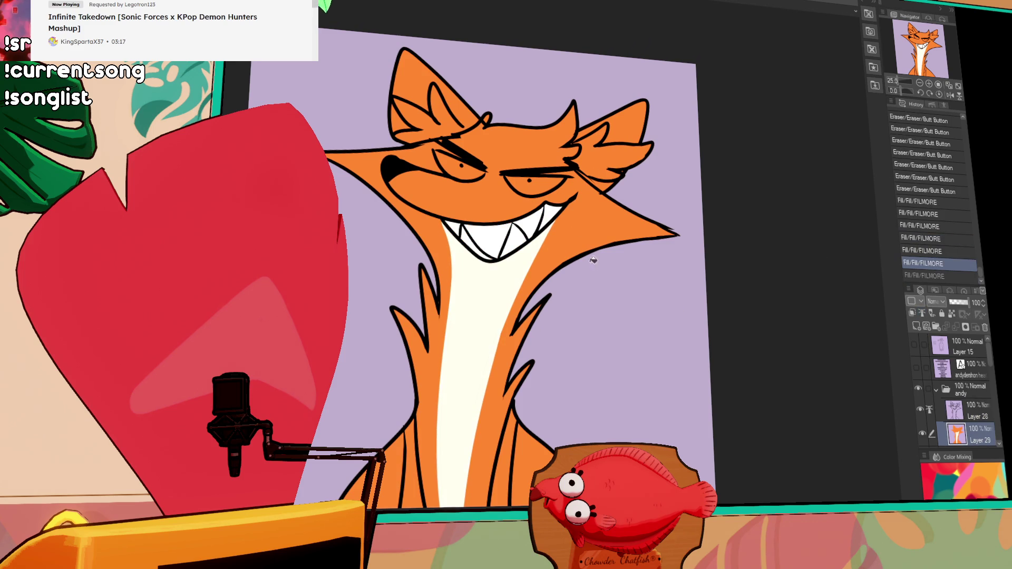
scroll(567, 261, down, 1)
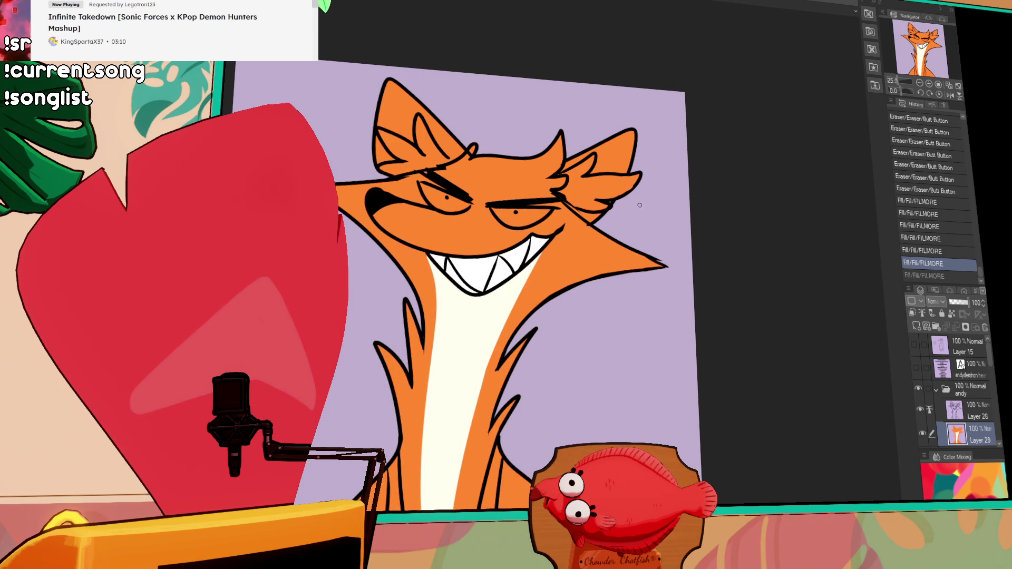
Draw an orange edge across the upper chest, fill above it orange, and touch up lines near the chin
drag(523, 270, 434, 309)
click(475, 288)
click(646, 229)
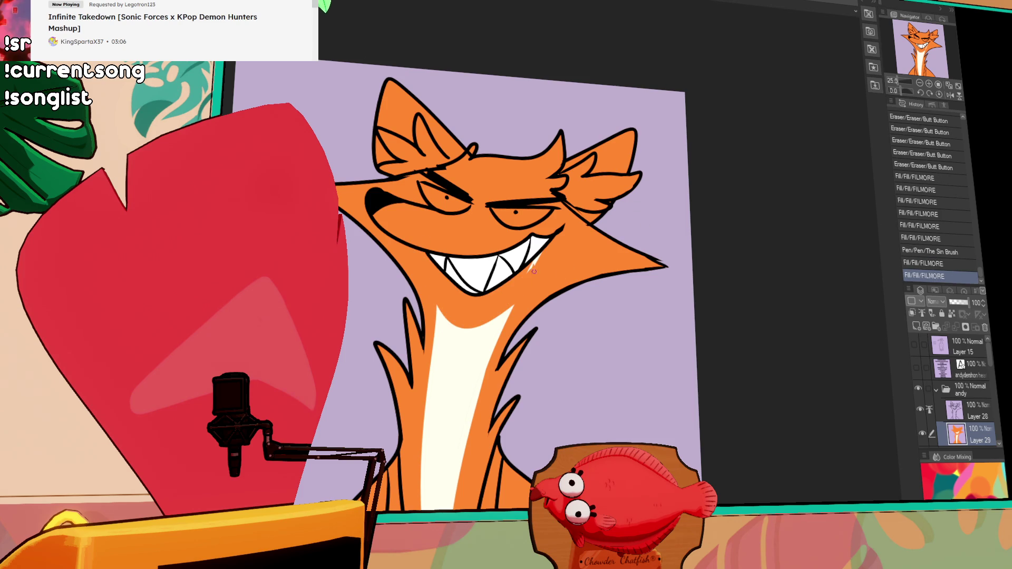
drag(524, 276, 553, 252)
drag(579, 236, 573, 245)
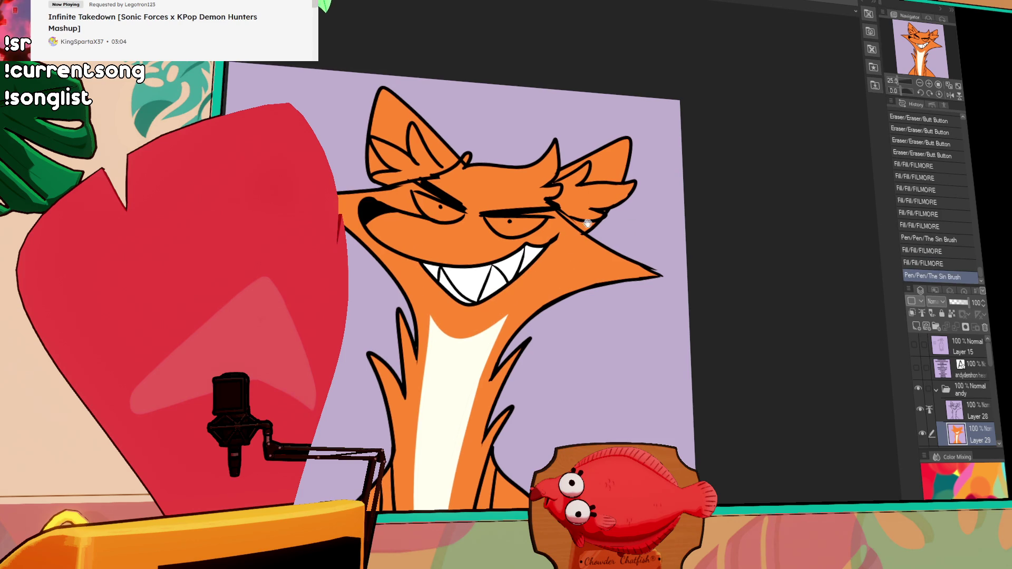
drag(475, 305, 456, 311)
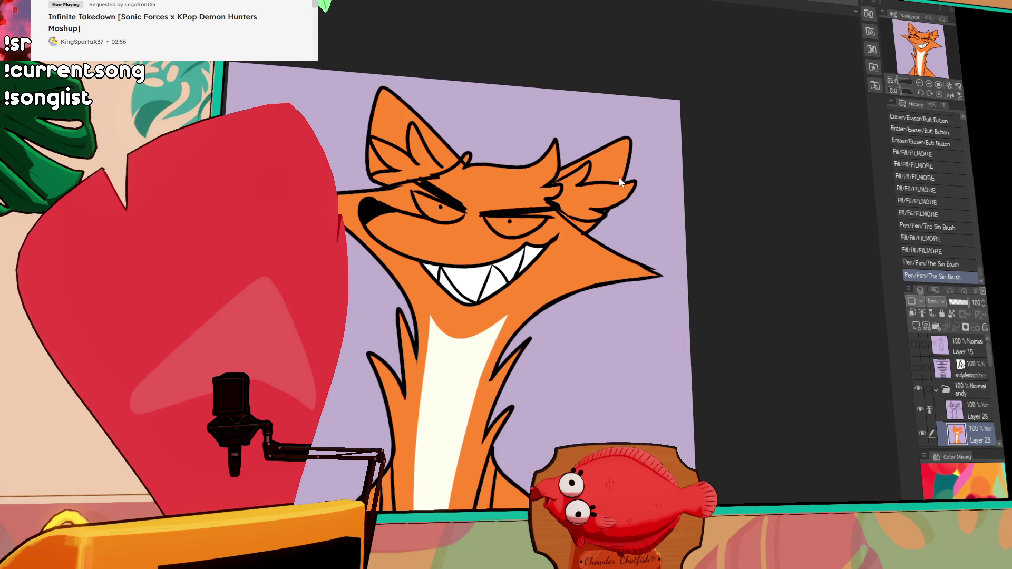
Paint white highlight markings above both eyes, adjusting with undo and redo
key(ctrl+z)
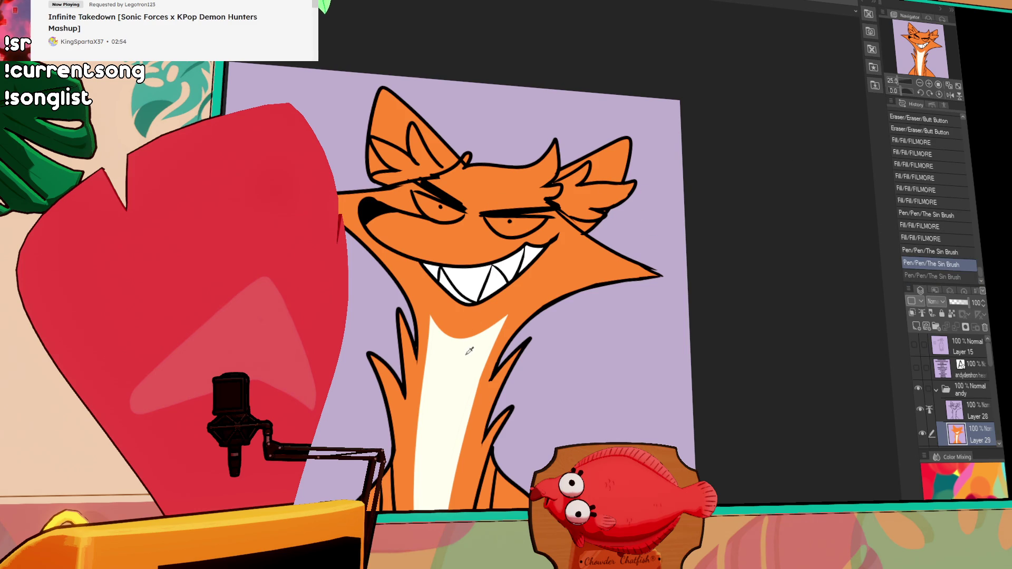
drag(484, 207, 518, 198)
mouse_move(441, 185)
mouse_down()
mouse_move(462, 201)
mouse_move(455, 183)
mouse_up()
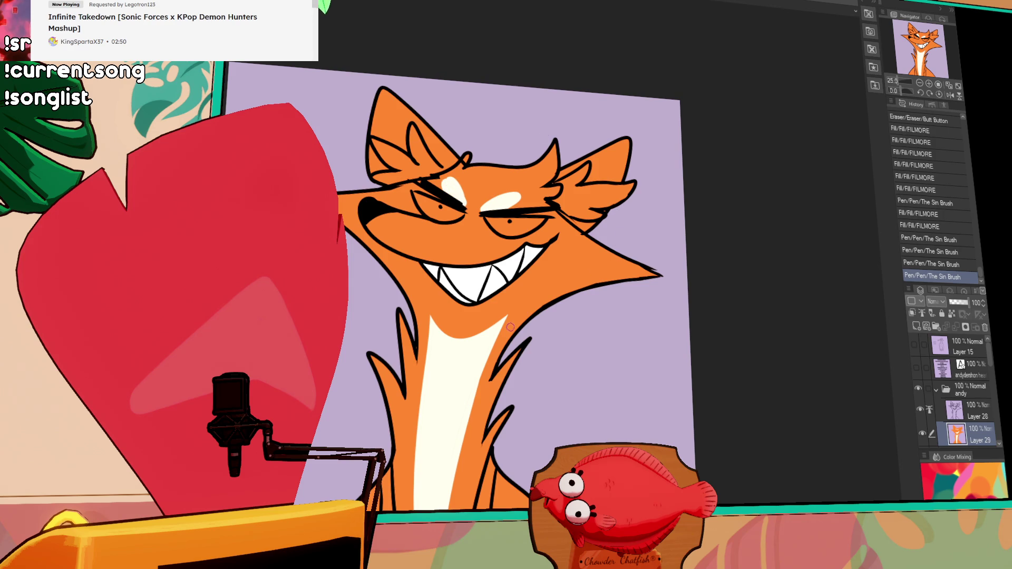
mouse_move(454, 315)
mouse_down()
mouse_move(490, 332)
mouse_move(506, 320)
mouse_up()
key(ctrl+z)
key(ctrl+z)
key(ctrl+y)
key(ctrl+z)
key(ctrl+y)
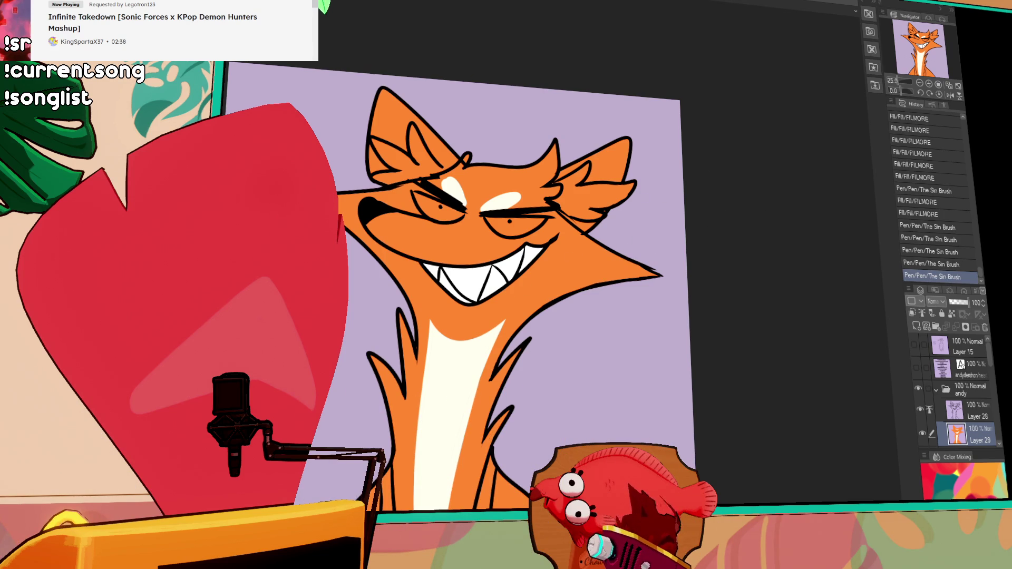
Try a brown eyebrow stroke above the right eye and take it back to redraw
drag(444, 169, 543, 195)
key(ctrl+z)
key(ctrl+z)
Draw a thick brown stroke across the forehead and fill the tuft brown
drag(480, 175, 503, 184)
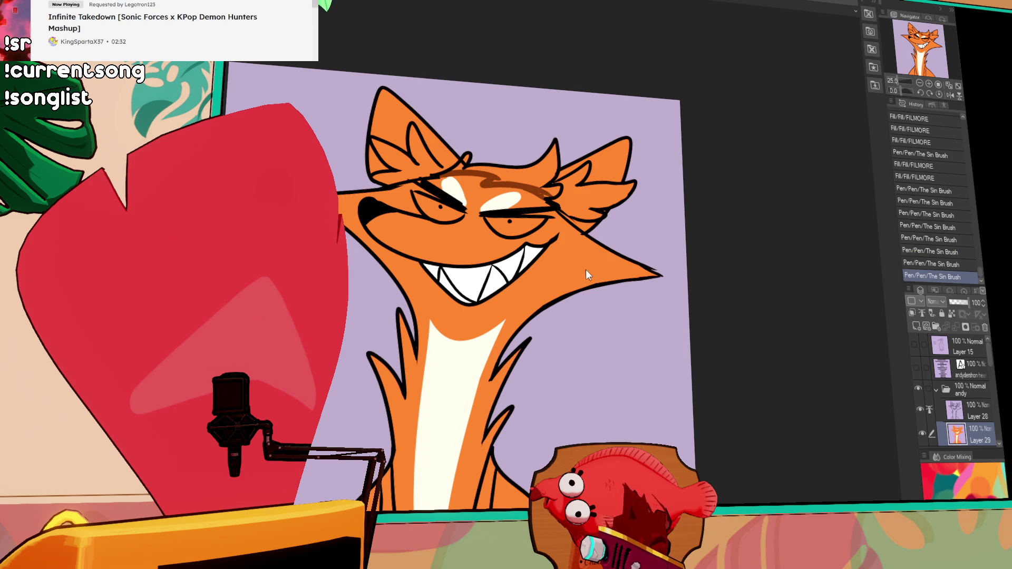
key(ctrl+z)
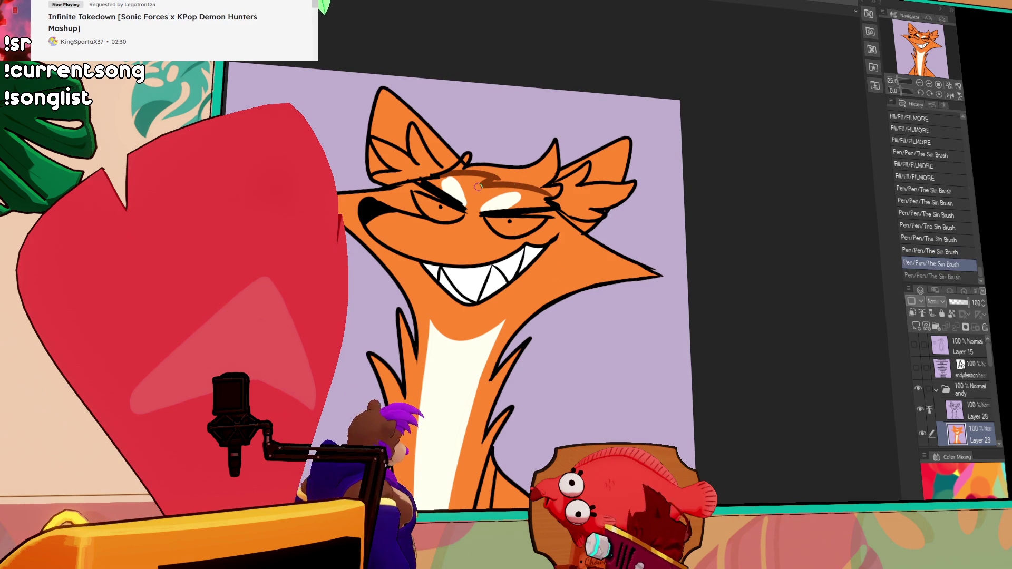
drag(498, 183, 554, 192)
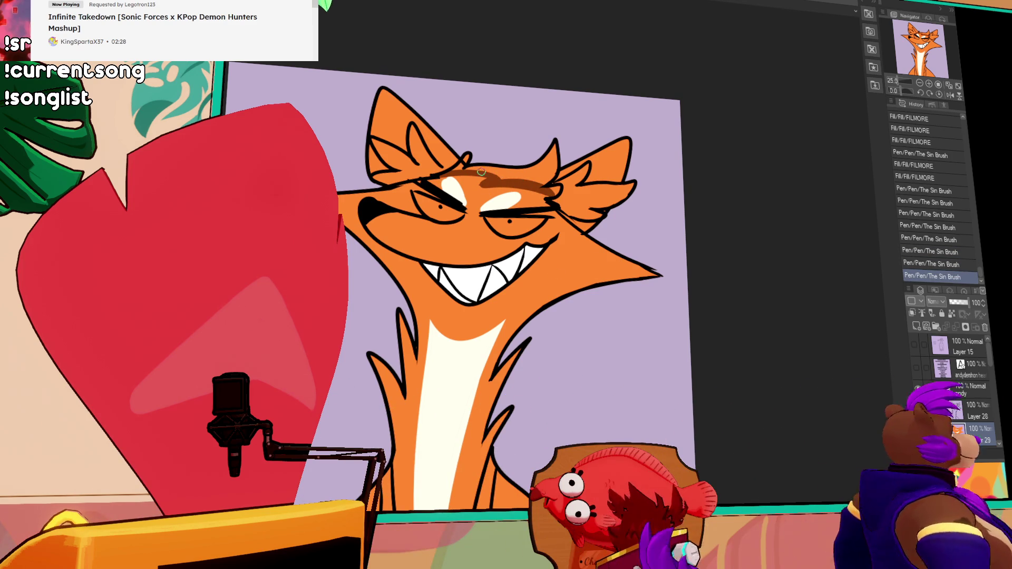
click(506, 167)
click(528, 229)
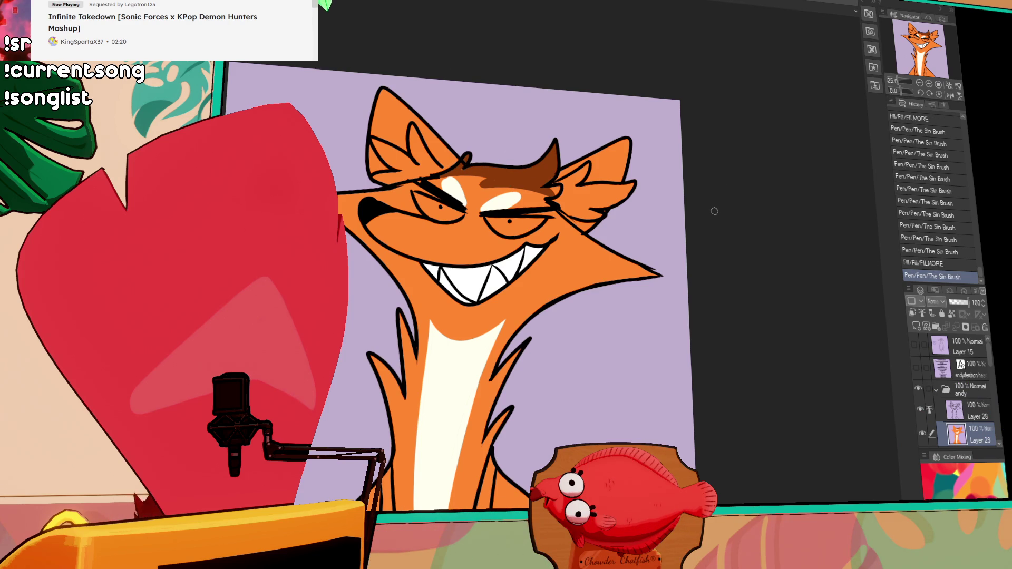
Try several hair strokes on the forehead, undoing and restoring until one stays
drag(649, 238, 672, 255)
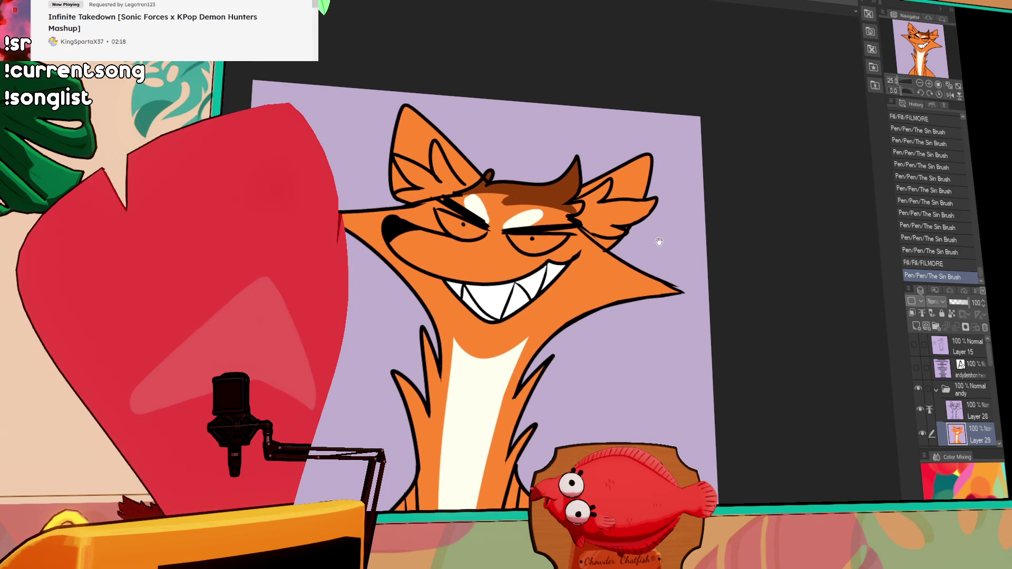
mouse_move(582, 203)
mouse_down()
mouse_move(568, 214)
mouse_move(580, 216)
mouse_move(529, 215)
mouse_up()
key(ctrl+z)
key(ctrl+z)
key(ctrl+z)
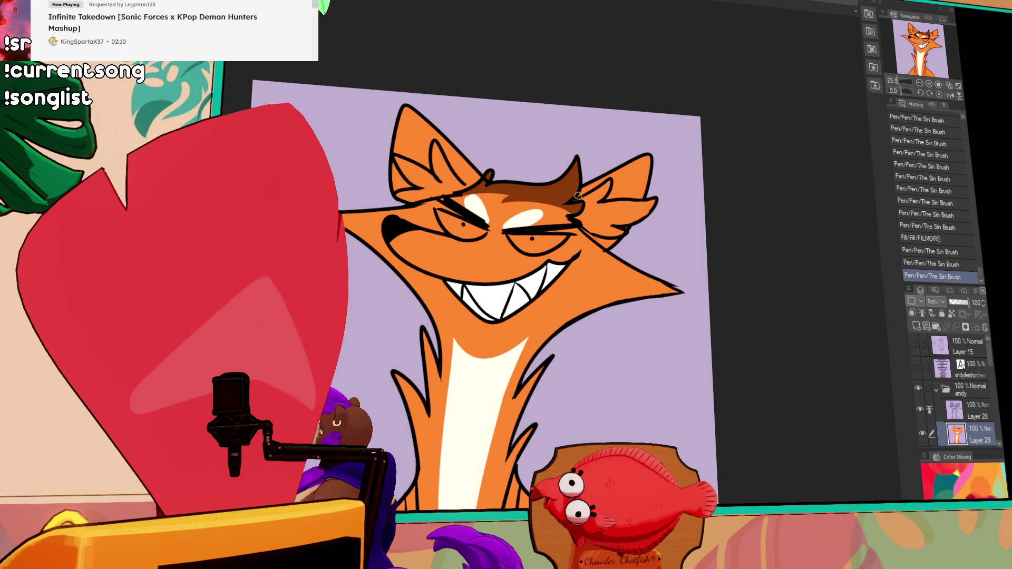
key(ctrl+z)
mouse_move(529, 216)
mouse_down()
mouse_move(556, 208)
mouse_move(543, 208)
mouse_move(577, 224)
mouse_move(576, 199)
mouse_move(534, 214)
mouse_move(599, 248)
mouse_up()
key(ctrl+z)
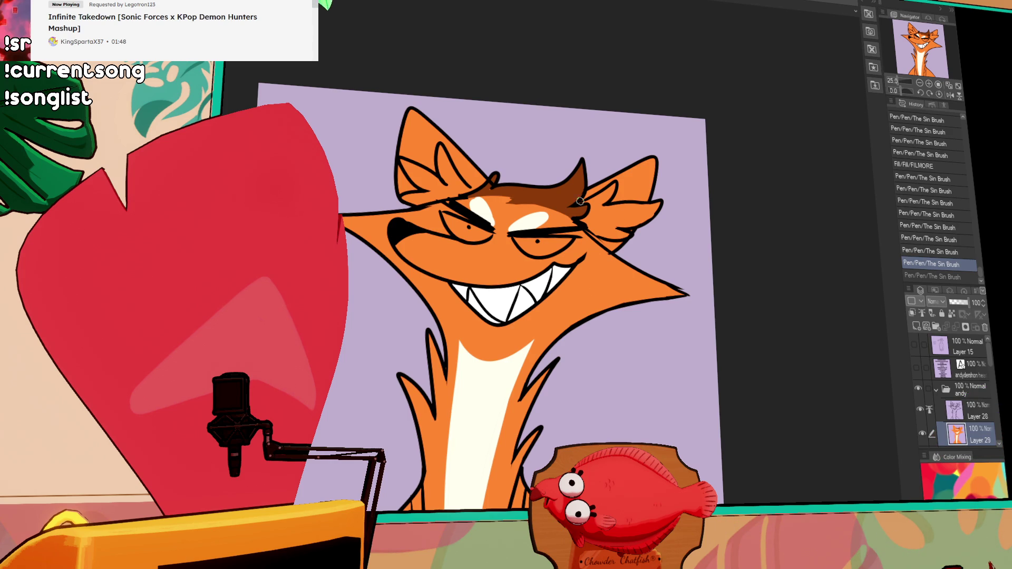
click(506, 203)
key(ctrl+z)
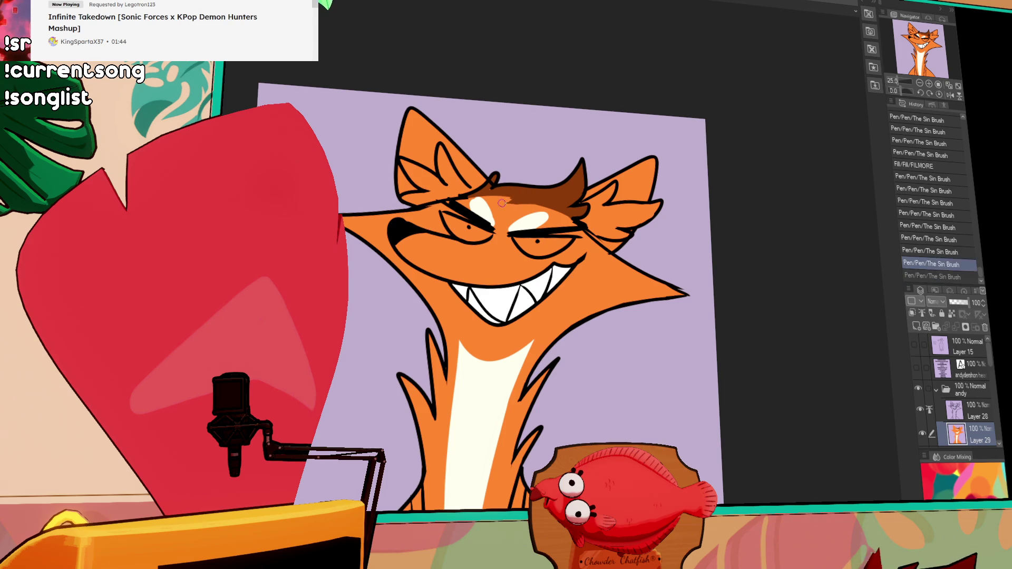
key(ctrl+y)
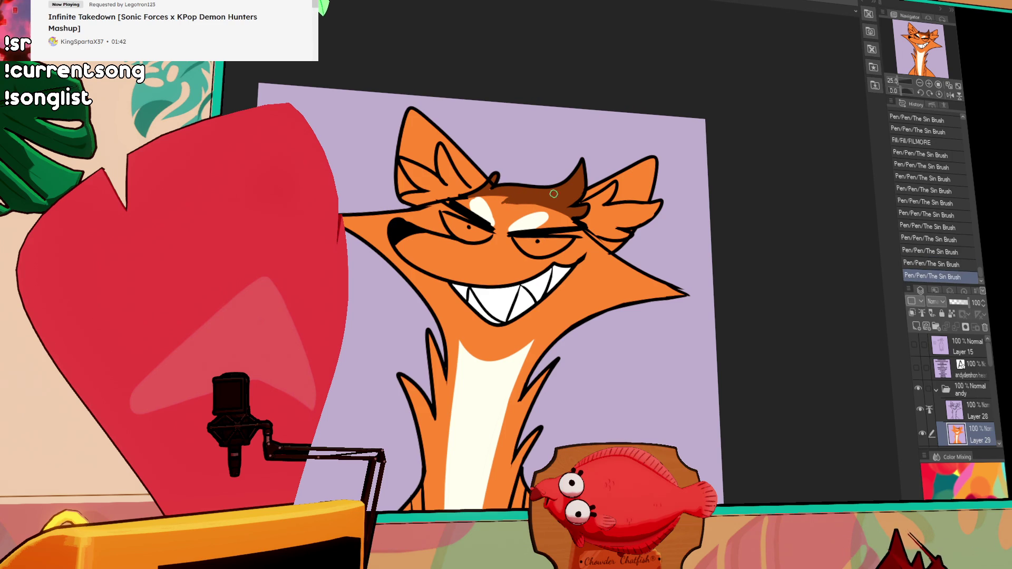
drag(509, 203, 530, 215)
Shape the eyebrow and hair outline with a few more brown strokes
click(531, 215)
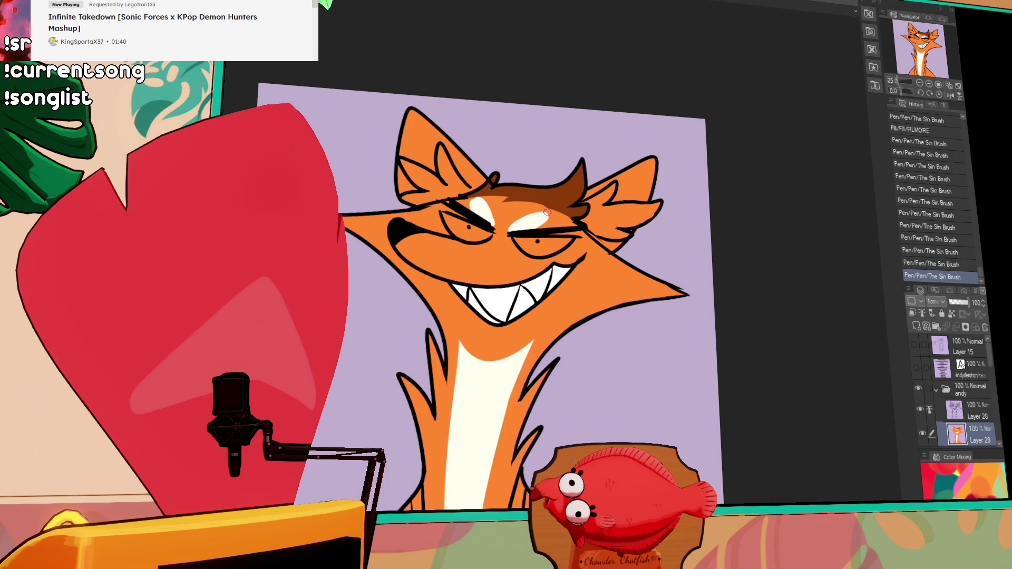
drag(499, 204, 604, 212)
click(552, 203)
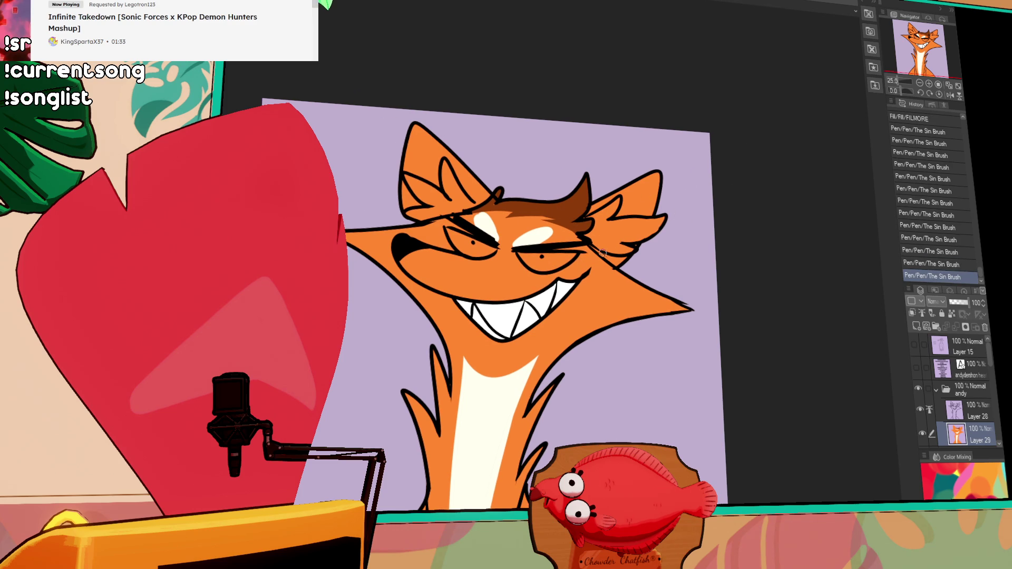
drag(586, 226, 601, 204)
key(ctrl+z)
Outline a dark patch on the left ear and fill the outer left ear cream
drag(448, 155, 471, 197)
mouse_move(412, 215)
mouse_down()
mouse_move(480, 189)
mouse_move(476, 196)
mouse_up()
key(ctrl+z)
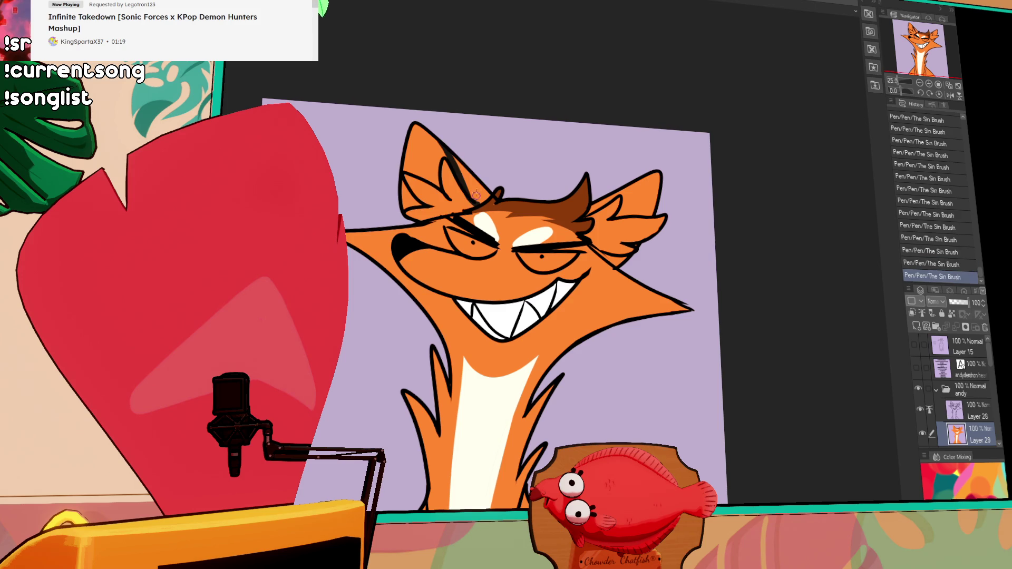
key(g)
click(482, 187)
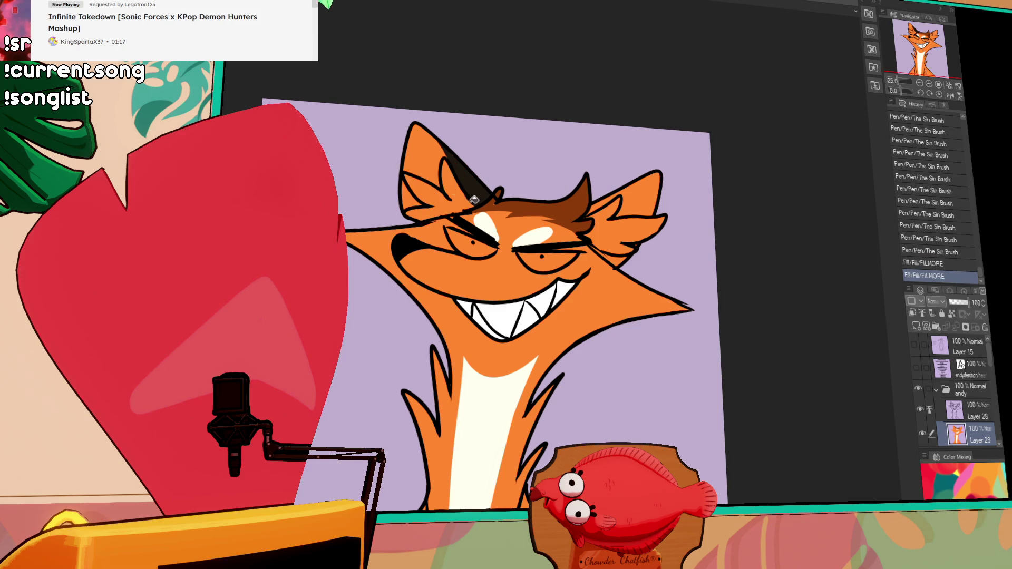
click(450, 185)
key(ctrl+z)
click(425, 158)
click(411, 196)
Fill the right ear cream
click(606, 233)
click(627, 202)
click(609, 253)
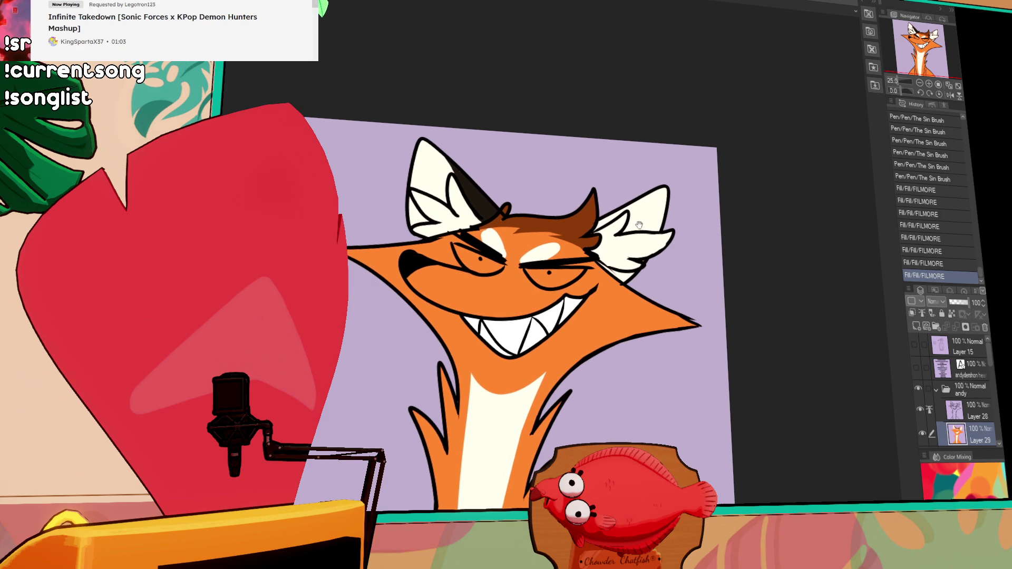
Add dark marks inside the right ear and start filling the eyes white
drag(591, 231, 653, 190)
key(ctrl+z)
drag(593, 232, 616, 211)
drag(601, 224, 613, 207)
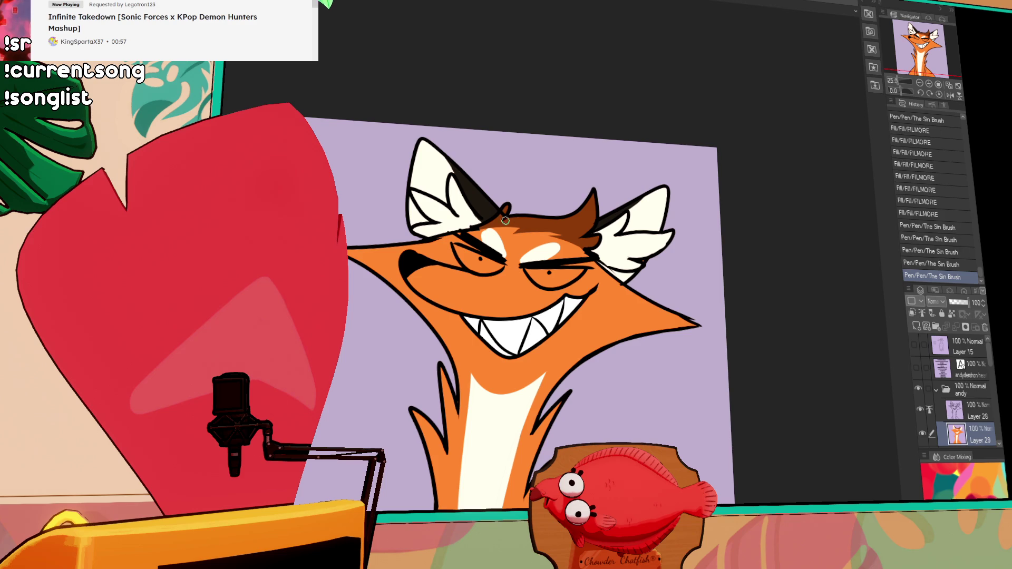
click(498, 220)
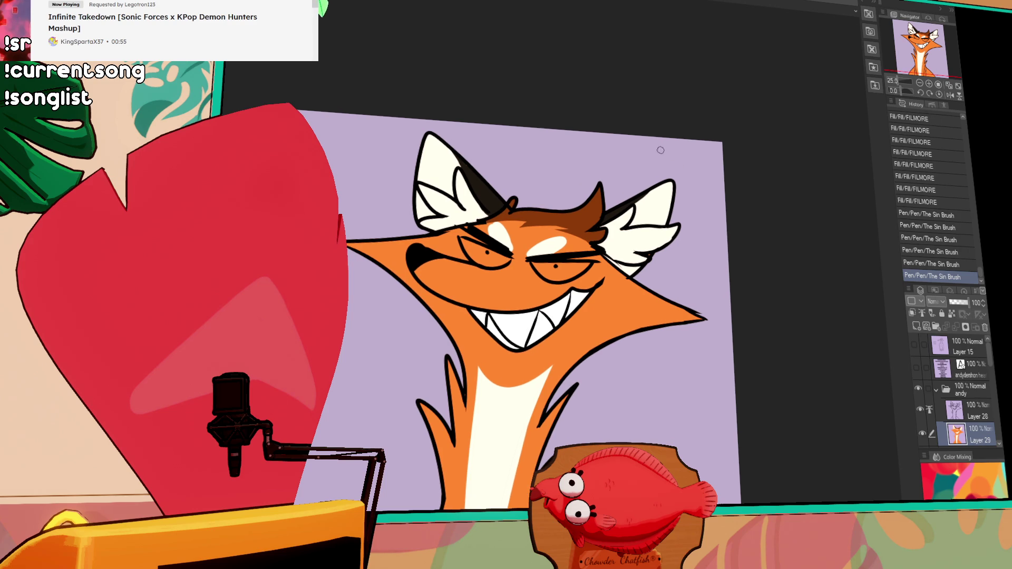
click(576, 257)
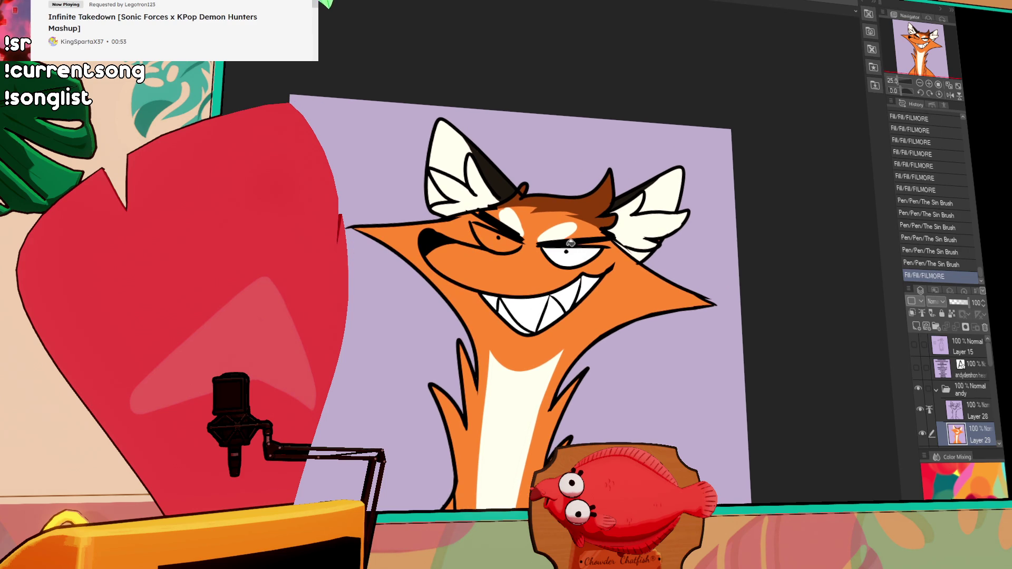
Finish filling both eyes white and undo a misplaced nose stroke
click(506, 239)
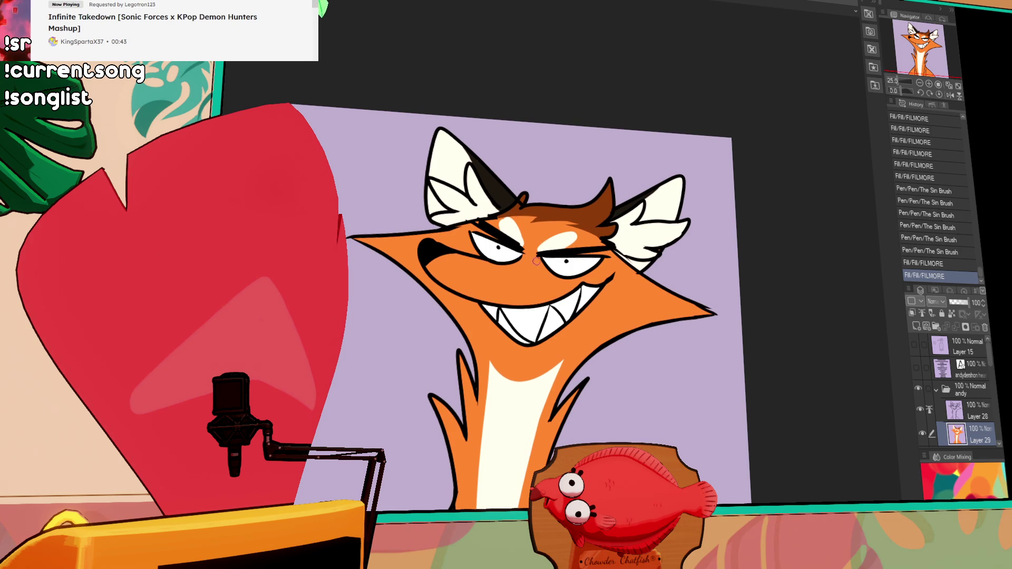
mouse_move(490, 259)
mouse_down()
mouse_move(557, 277)
mouse_move(532, 283)
mouse_move(541, 276)
mouse_move(552, 285)
mouse_move(643, 219)
mouse_up()
key(ctrl+z)
key(ctrl+z)
key(ctrl+z)
key(ctrl+z)
key(ctrl+z)
key(ctrl+z)
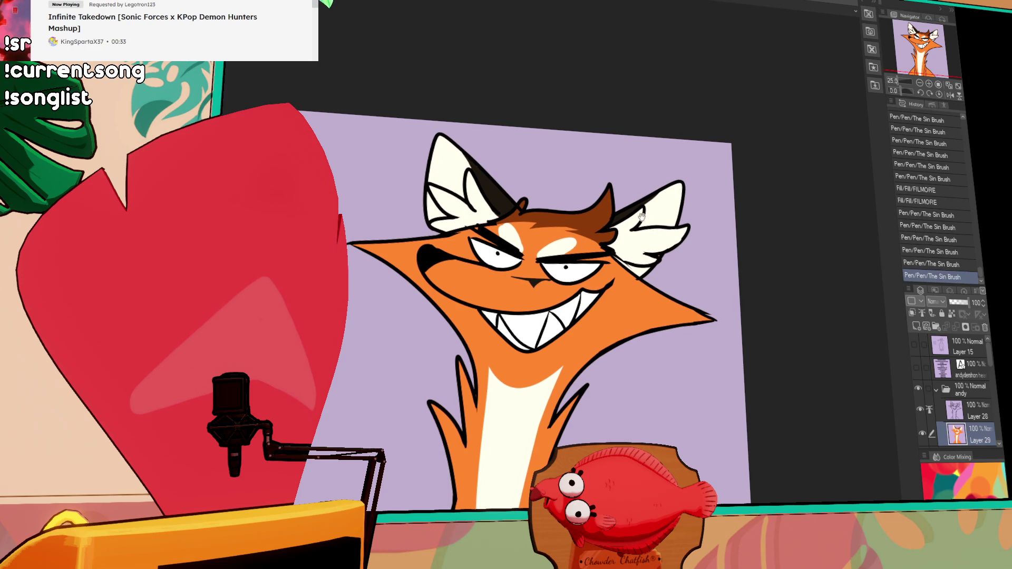
Draw a small dark nose mark between the eyes and select the orange body area
drag(713, 214, 713, 231)
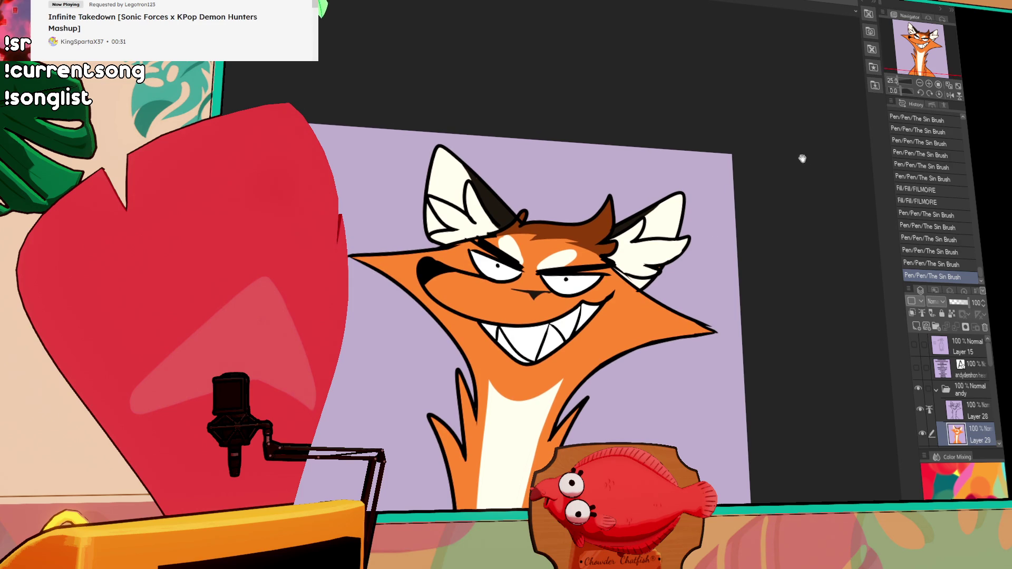
drag(544, 296, 548, 294)
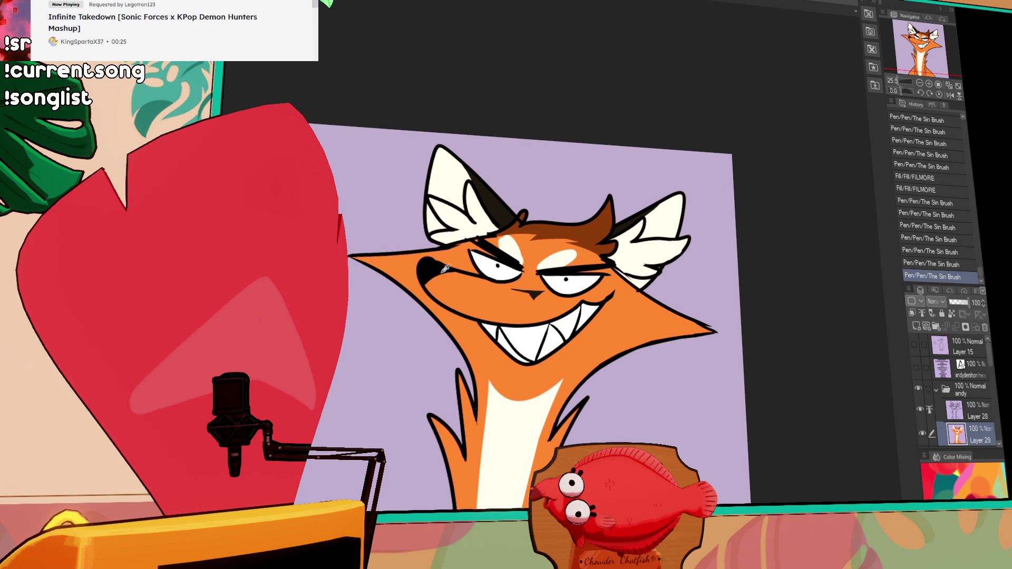
click(500, 354)
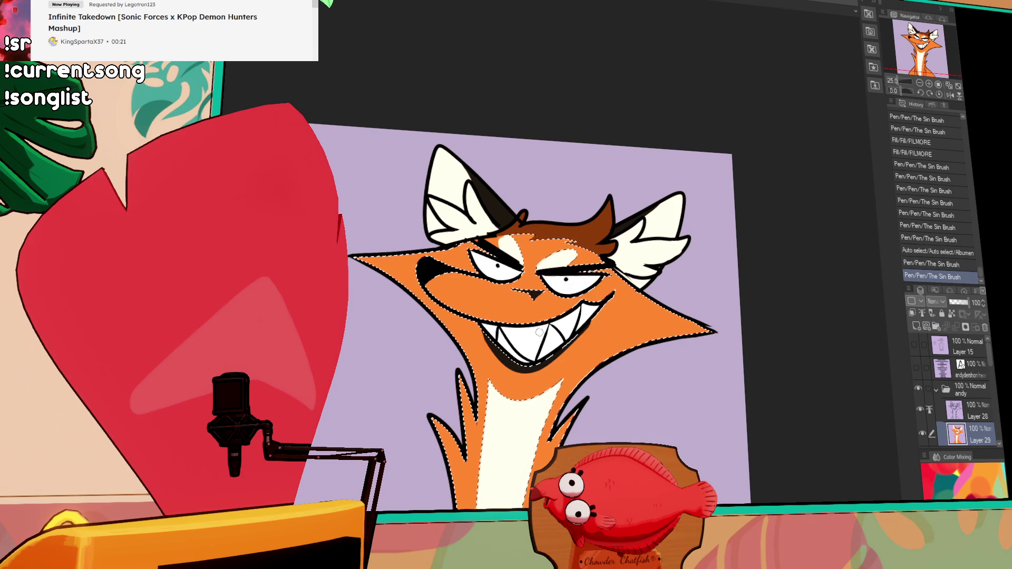
Ink touch-up strokes around the mouth, toggling undo and redo on a stray one
key(ctrl+z)
key(ctrl+y)
key(ctrl+z)
key(ctrl+y)
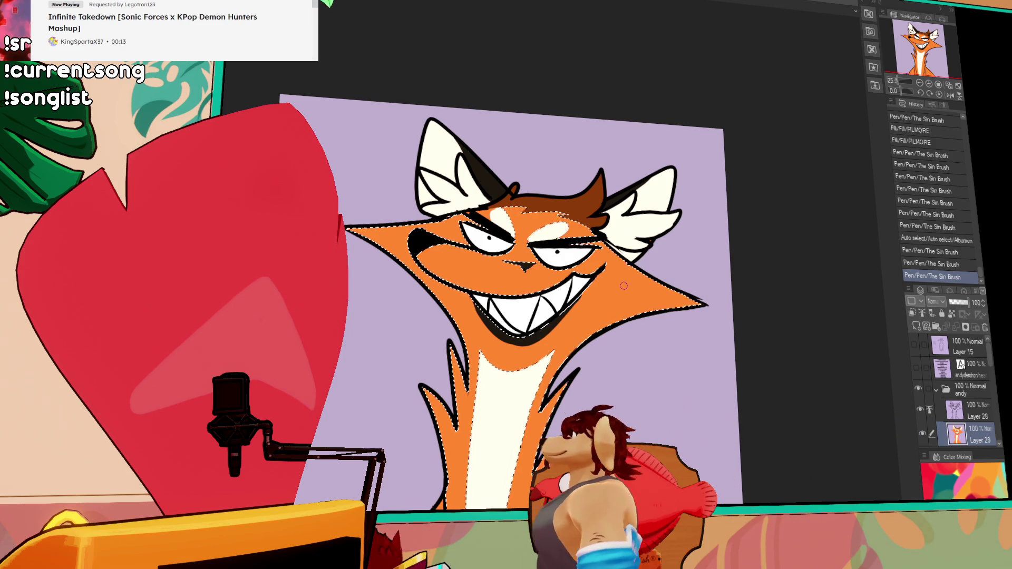
drag(602, 276, 584, 285)
key(ctrl+z)
mouse_move(489, 305)
mouse_down()
mouse_move(487, 315)
mouse_move(513, 325)
mouse_move(521, 355)
mouse_move(543, 325)
mouse_move(515, 354)
mouse_move(593, 310)
mouse_up()
Clear the selection around the fox's coloured body with Ctrl+D
key(ctrl+z)
key(ctrl+d)
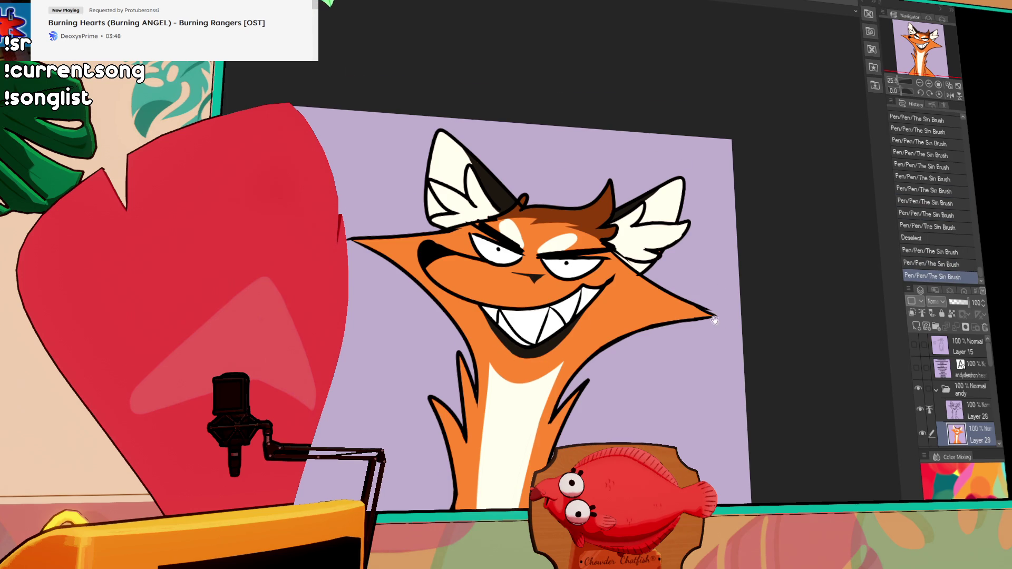
Fill the shirt regions on both sides of the lower torso teal, undoing a wrong fill
drag(720, 330, 667, 240)
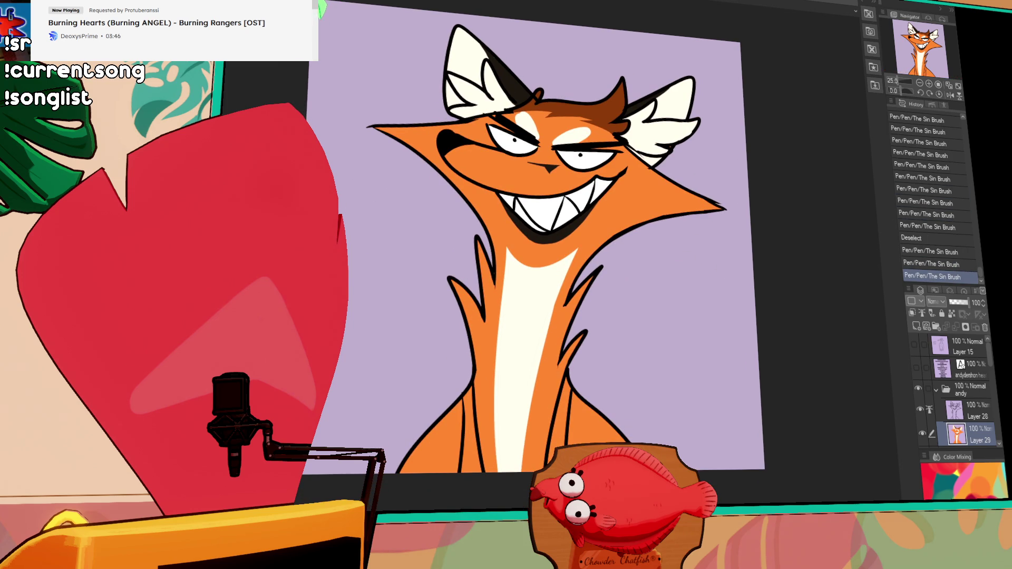
click(469, 472)
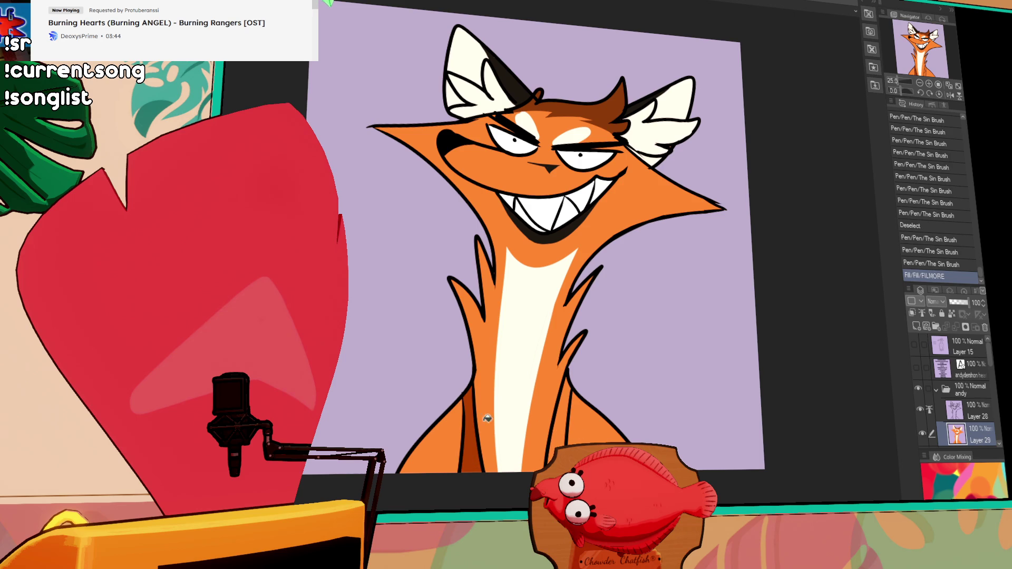
click(564, 428)
key(ctrl+z)
click(463, 442)
click(562, 445)
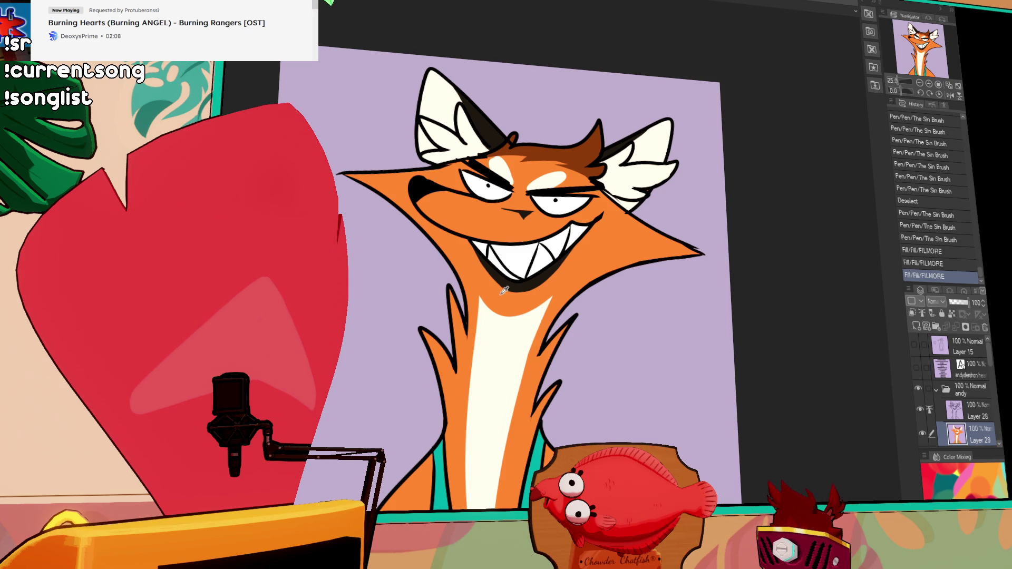
Add small dark ink strokes near the mouth, adjusting with undo and redo
drag(528, 285, 537, 276)
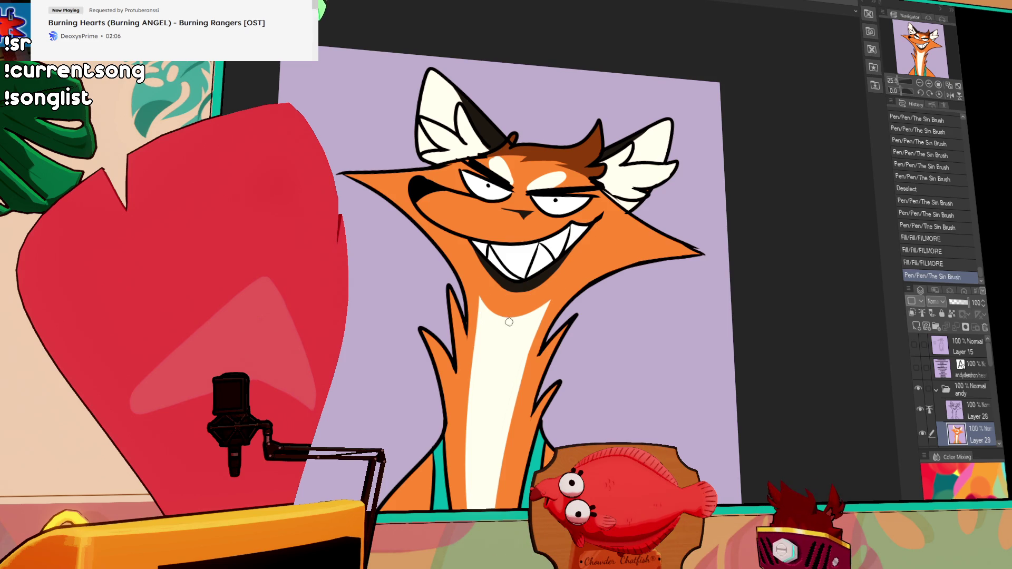
drag(536, 274, 573, 262)
key(ctrl+z)
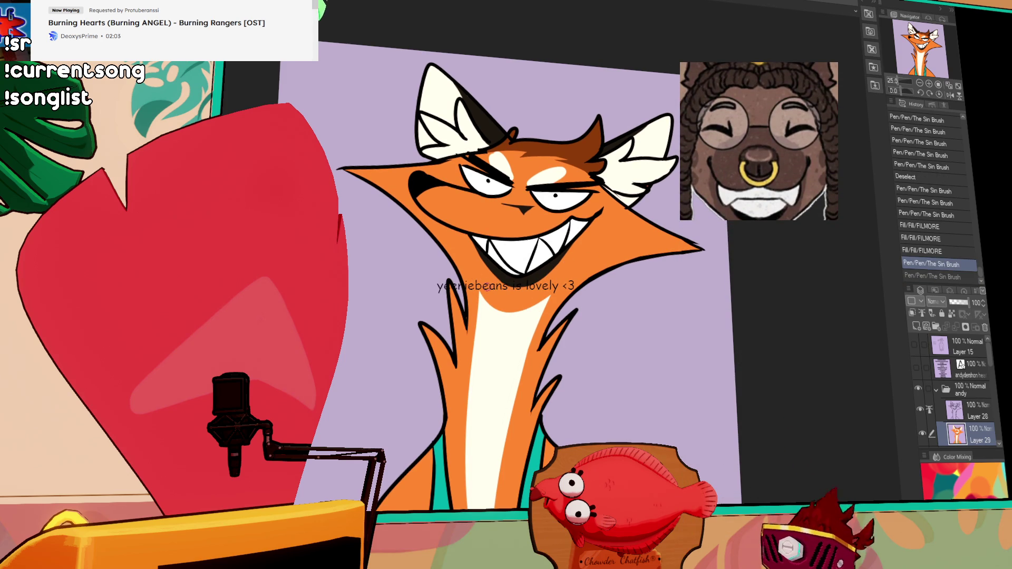
key(ctrl+y)
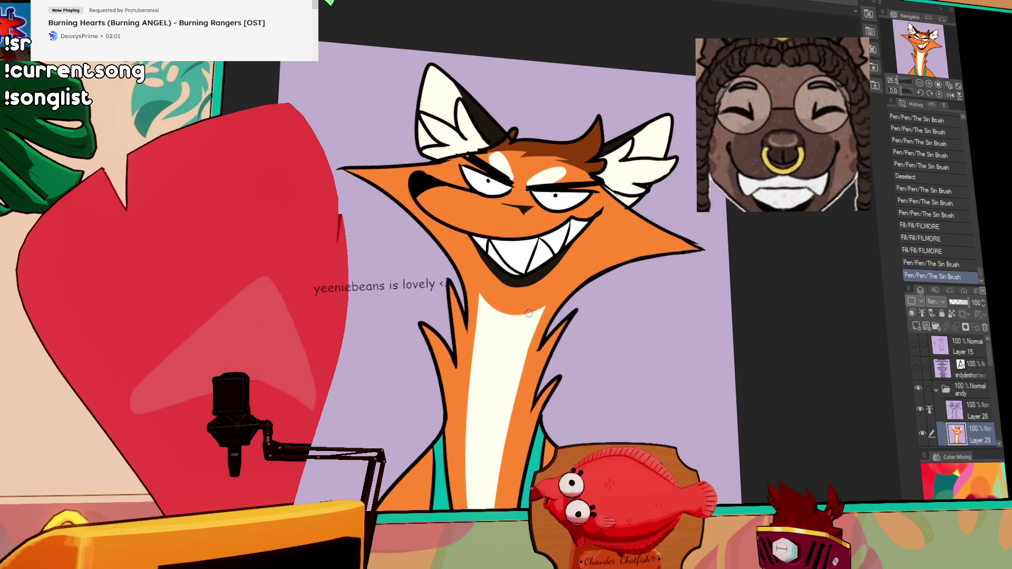
drag(557, 289, 530, 329)
key(ctrl+z)
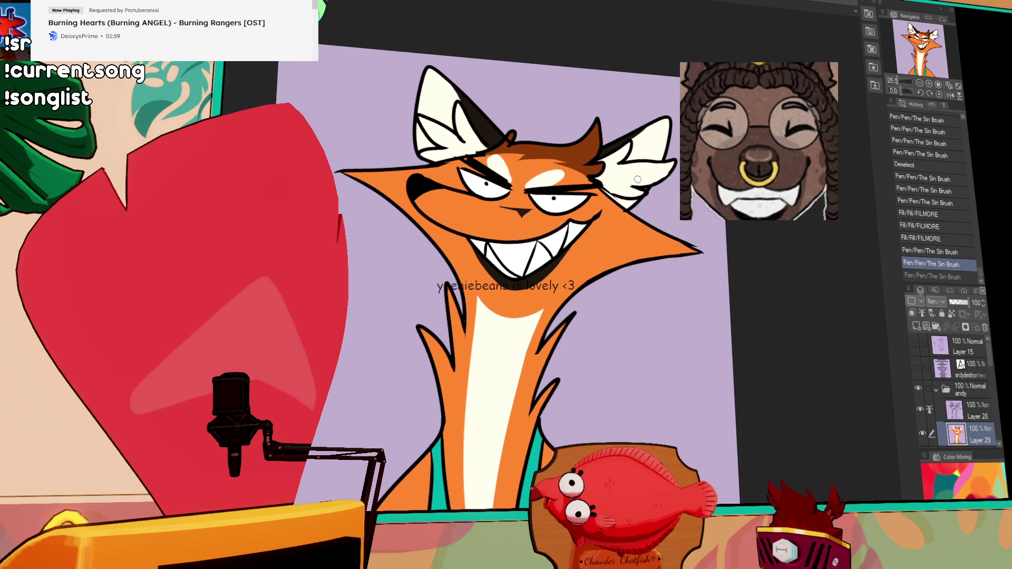
drag(846, 498, 787, 493)
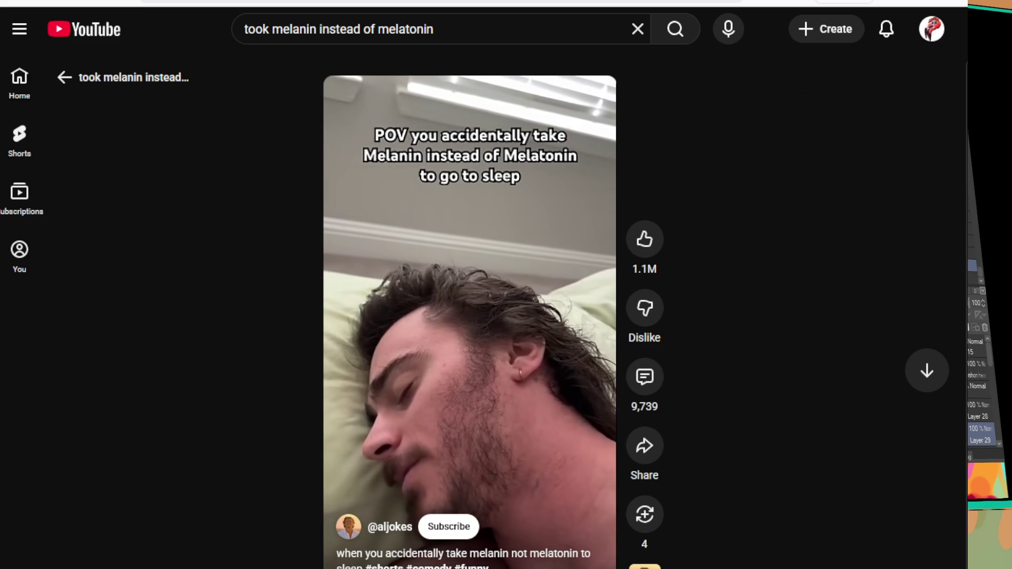
click(385, 339)
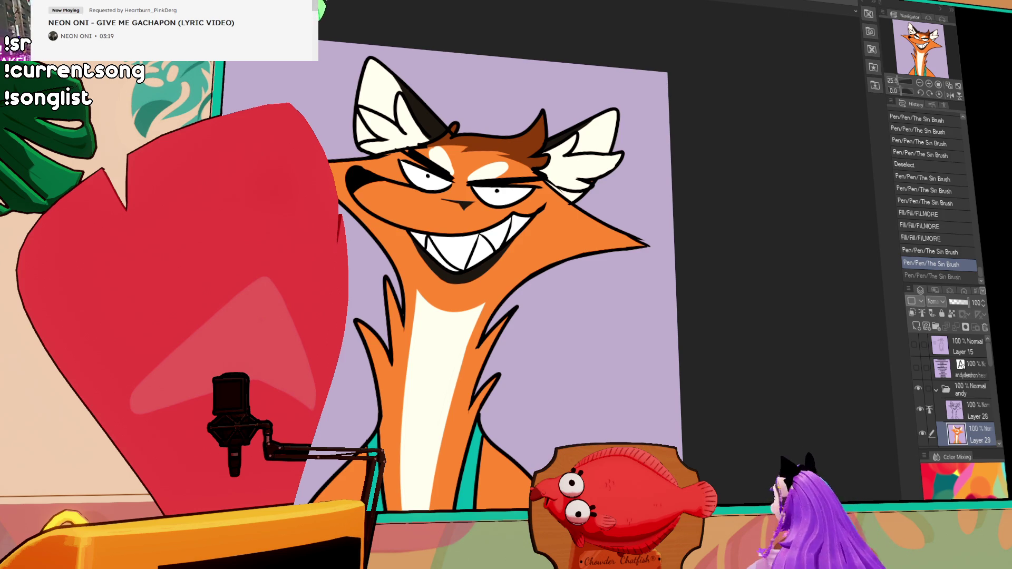
mouse_move(538, 396)
mouse_down()
mouse_move(577, 197)
mouse_move(616, 286)
mouse_up()
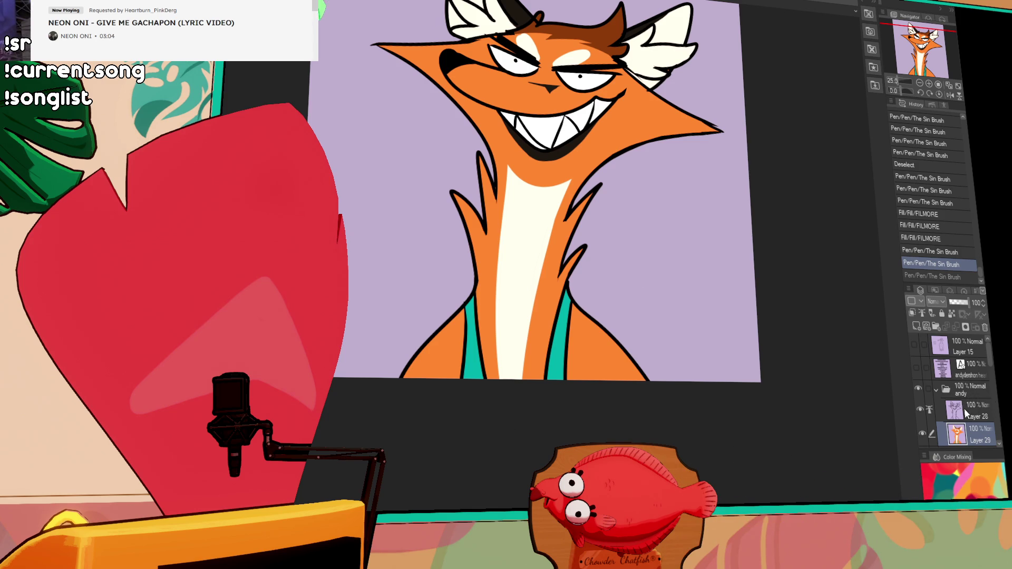
Merge the upper colour layer down, then undo back to before the merge
click(967, 414)
key(ctrl+e)
key(ctrl+a)
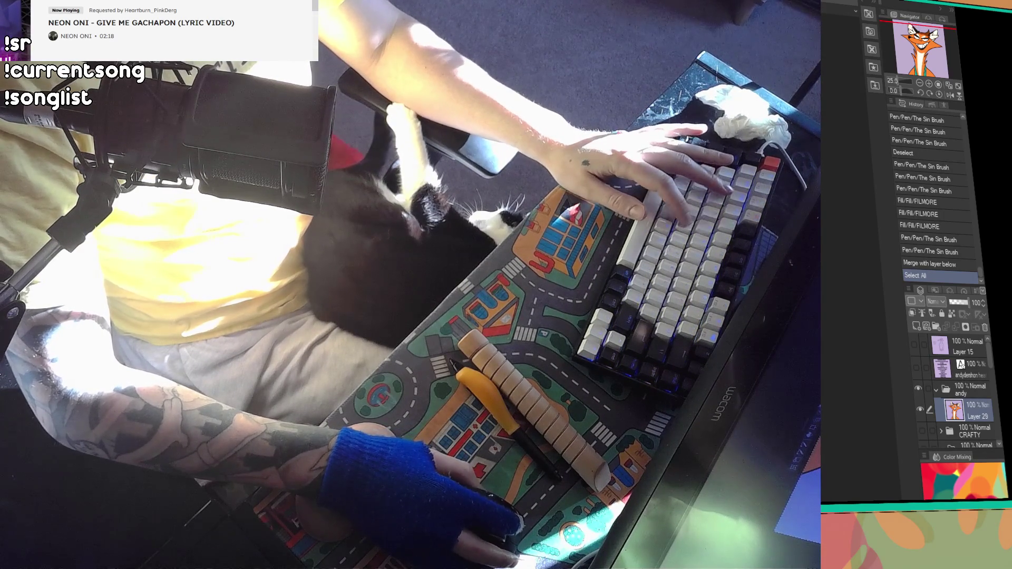
key(ctrl+z)
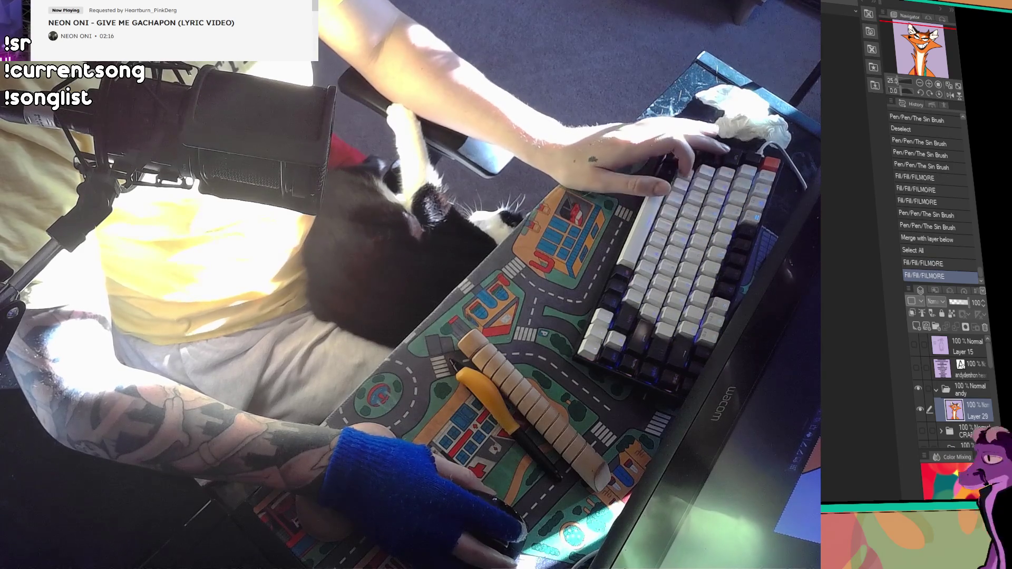
key(ctrl+z)
key(ctrl+z)
key(ctrl+z)
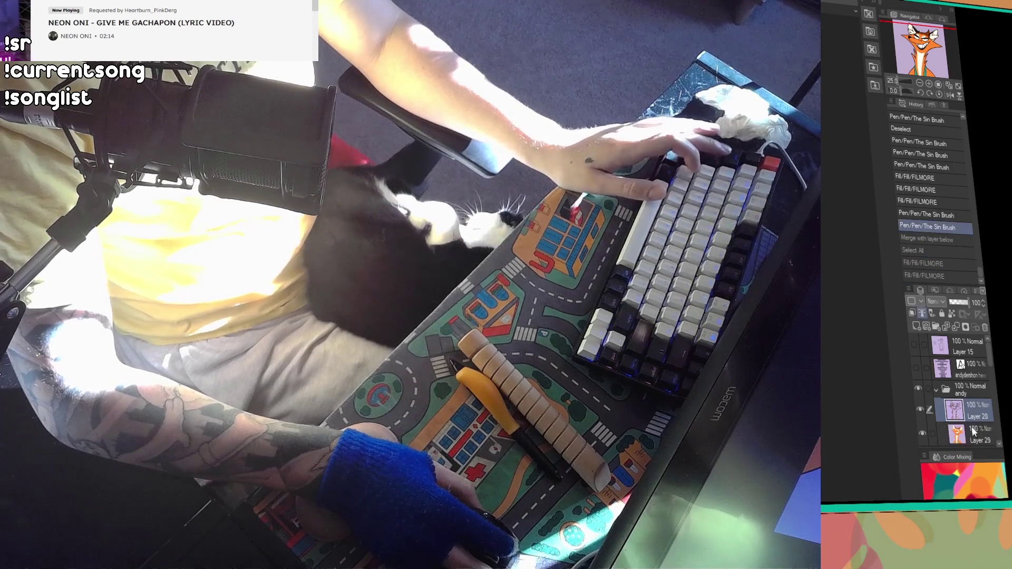
Refill the fox's flat colour and merge Layer 28 into Layer 29, selecting the whole canvas
click(975, 406)
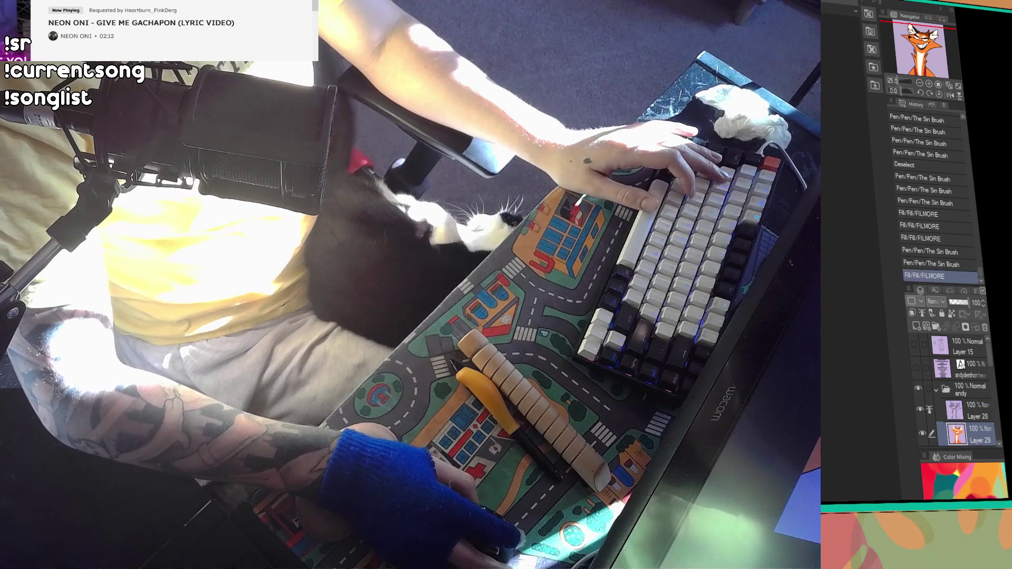
key(ctrl+e)
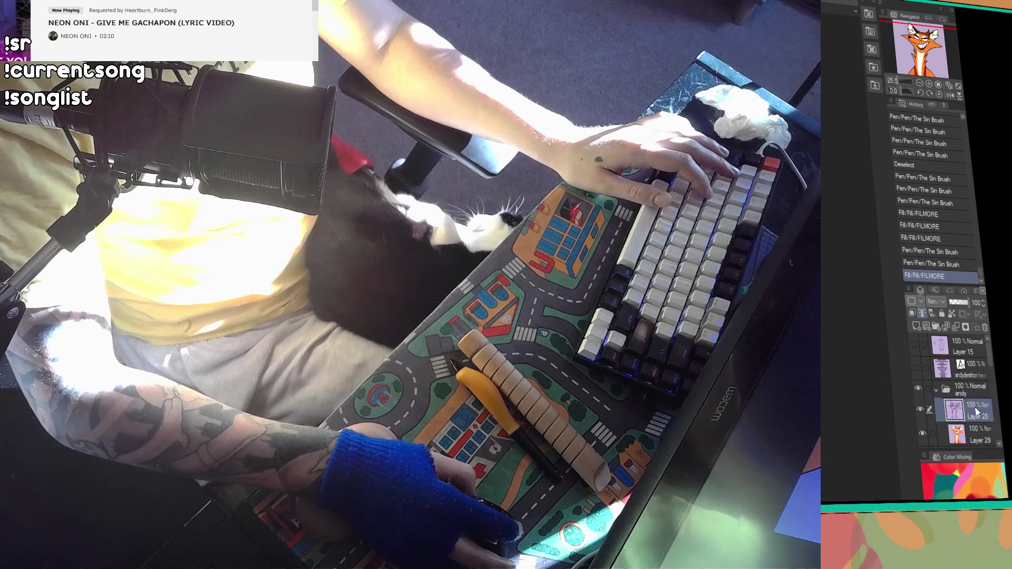
key(ctrl+a)
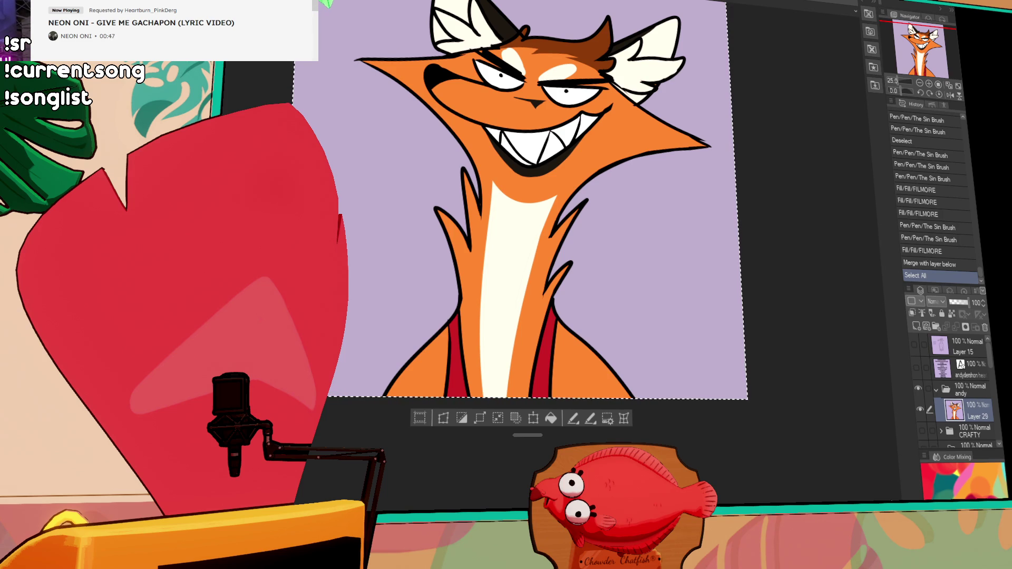
Hide the fox folder, toggle older drawing folders, and show the red bird 'I Forgot again!' drawing in view
click(916, 392)
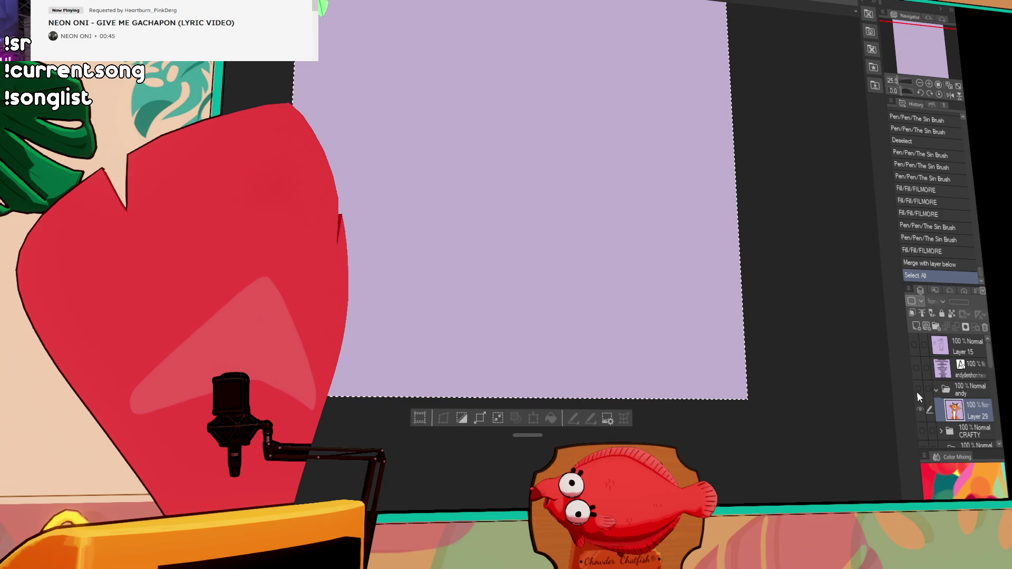
scroll(924, 399, down, 3)
scroll(925, 399, down, 3)
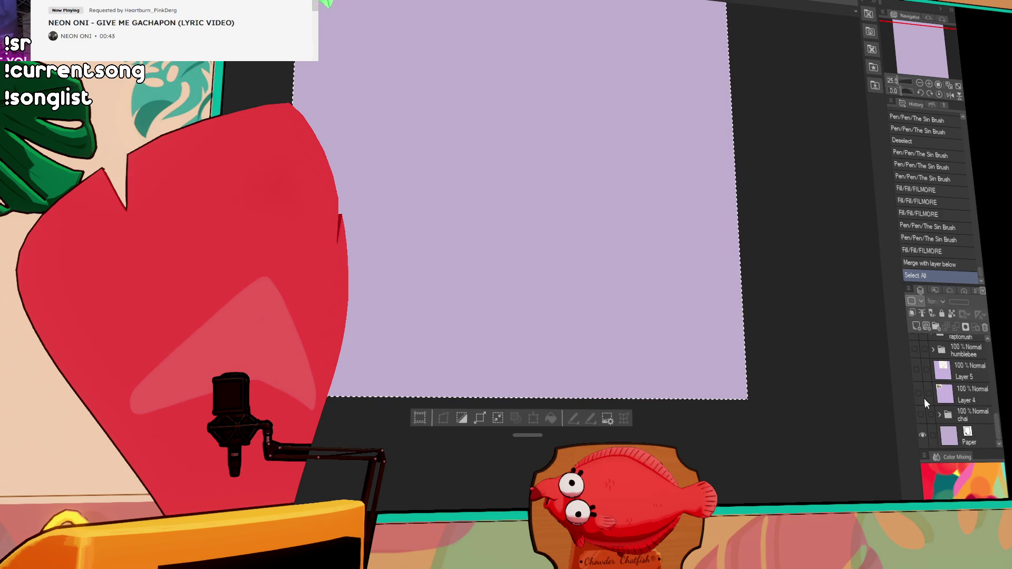
scroll(924, 393, up, 1)
click(917, 372)
click(918, 356)
scroll(917, 360, down, 3)
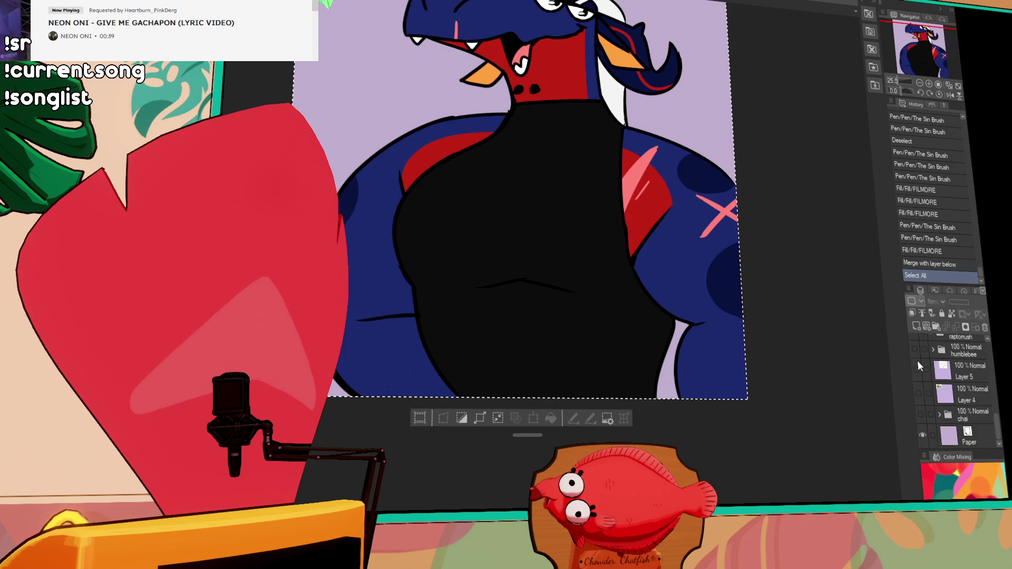
click(923, 411)
scroll(918, 395, up, 2)
click(917, 374)
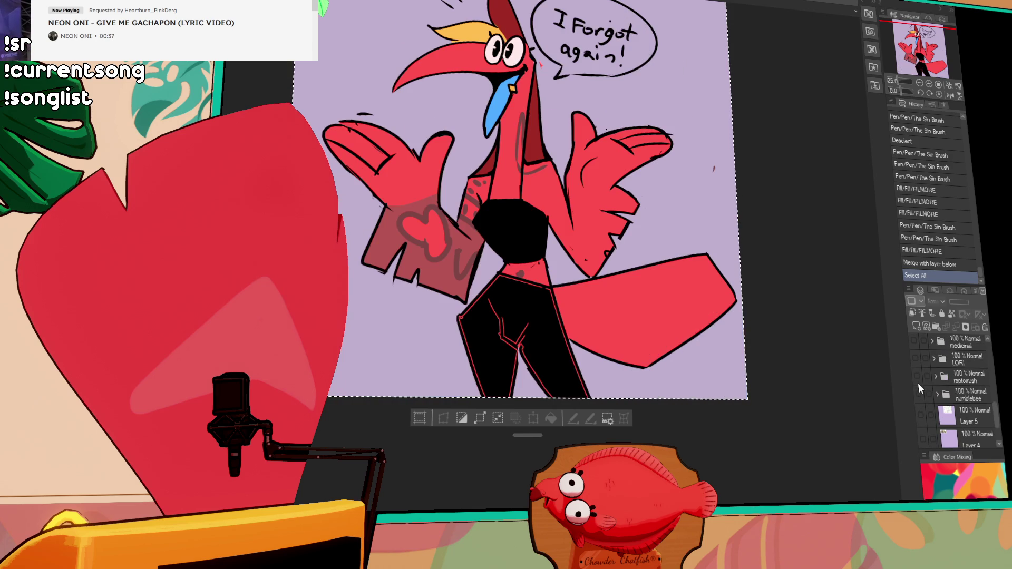
drag(824, 280, 800, 360)
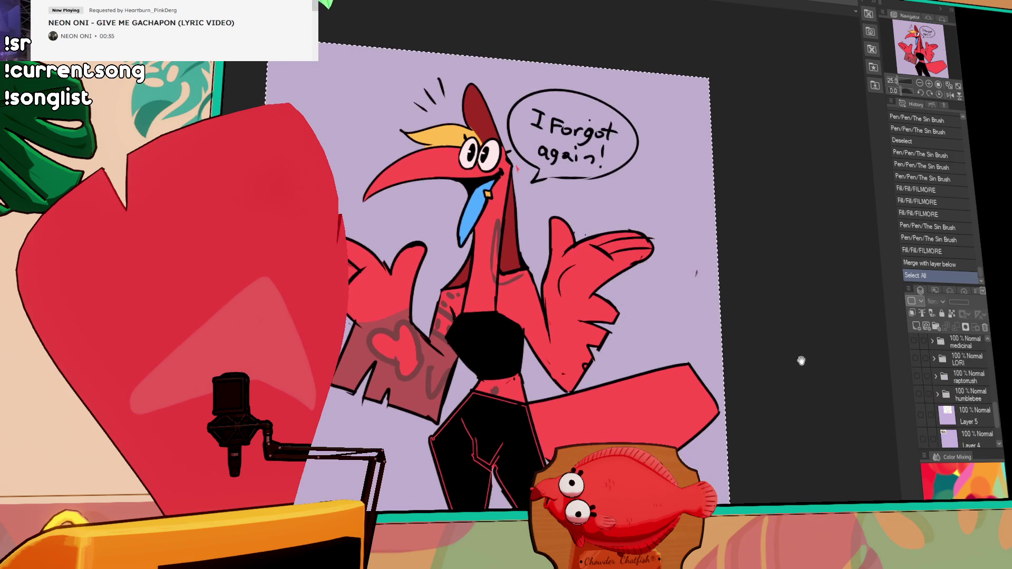
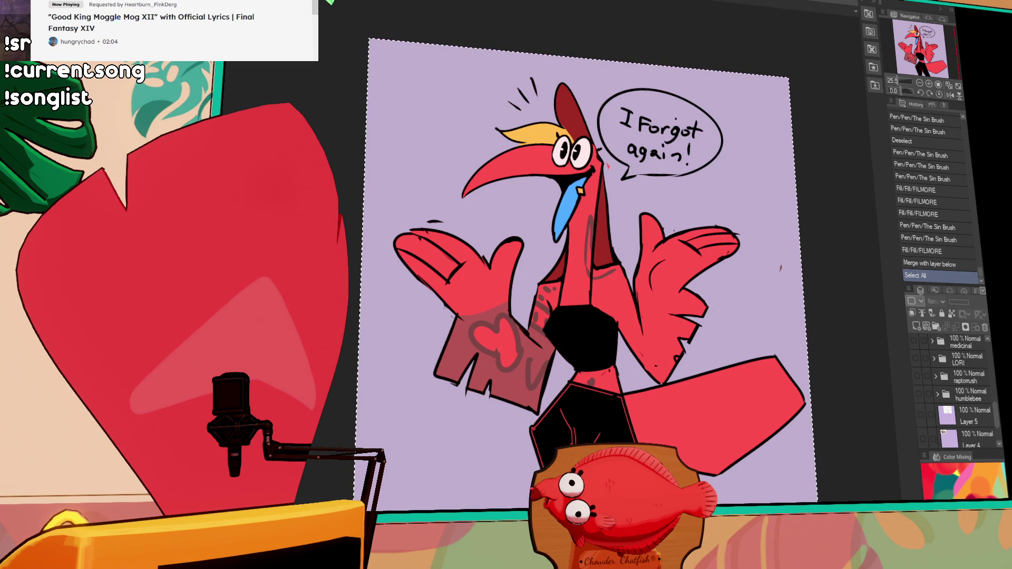
Deselect, hide the red bird drawing, and preview then hide the fox drawing
key(ctrl+d)
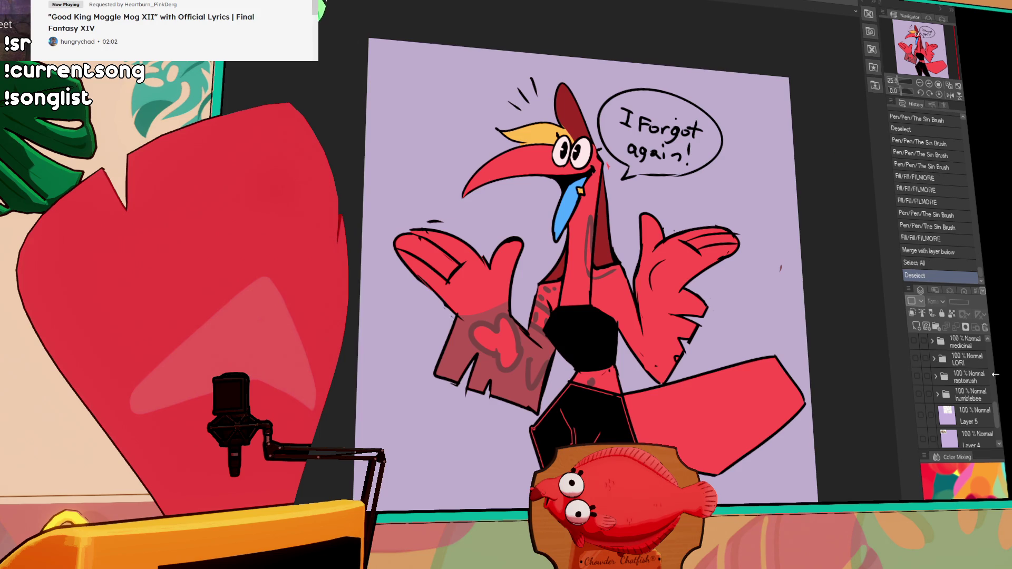
scroll(939, 428, down, 3)
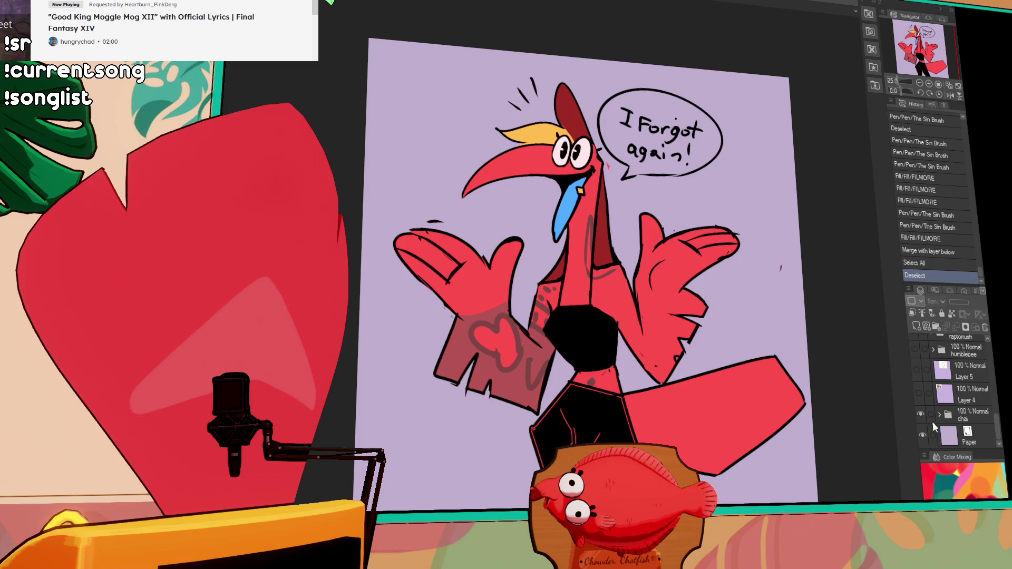
click(920, 412)
scroll(965, 380, up, 3)
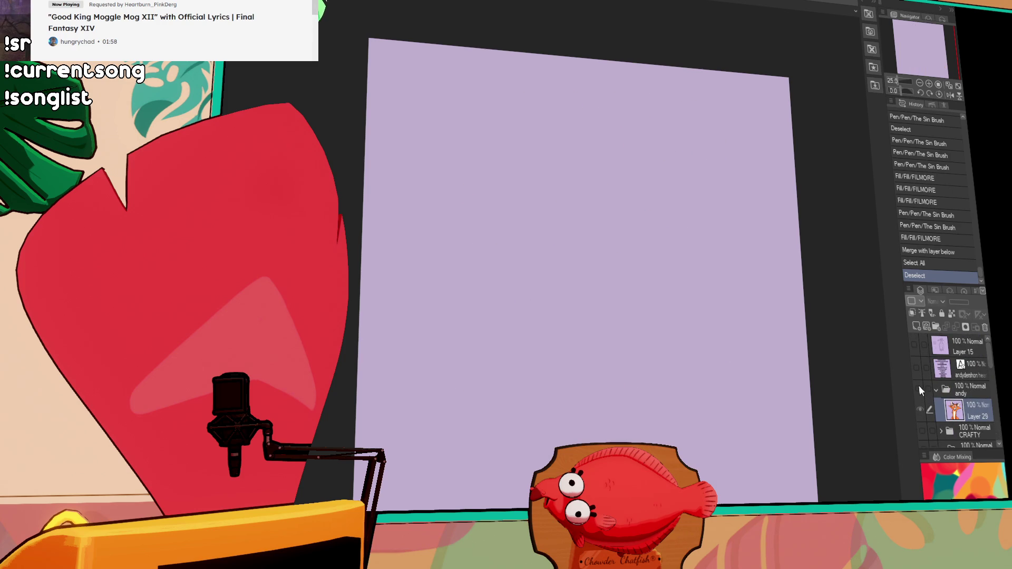
click(920, 387)
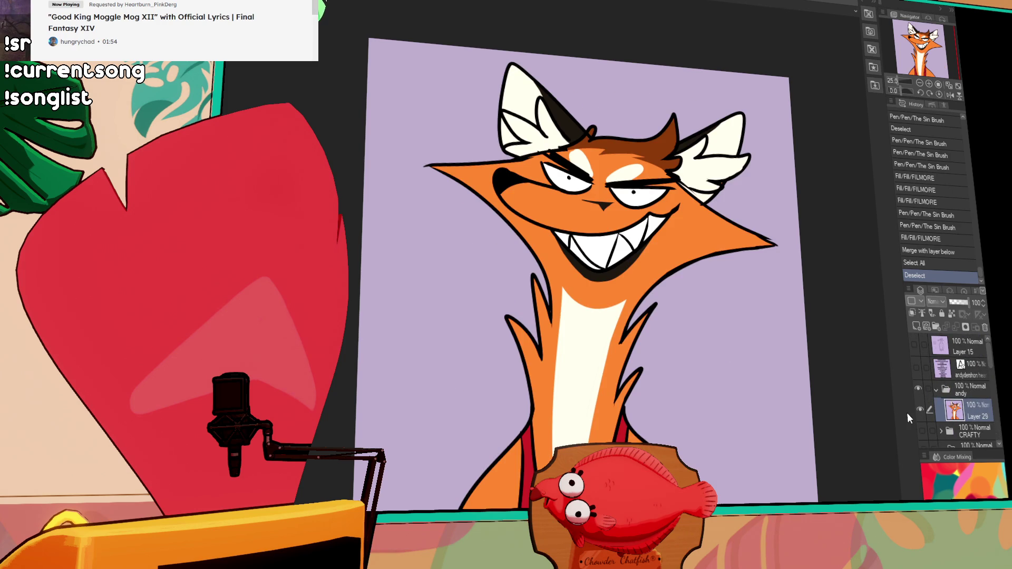
click(918, 389)
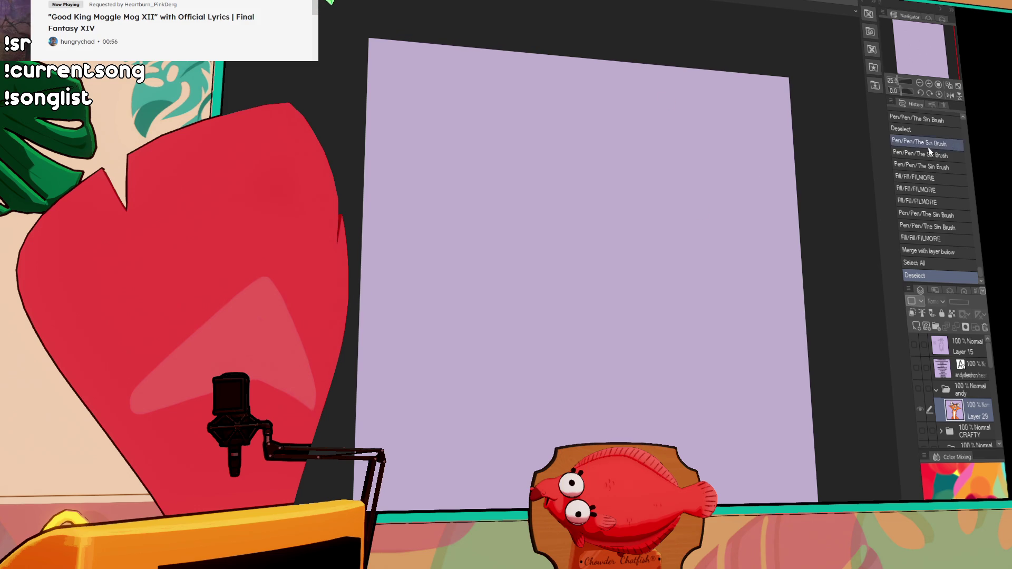
Show the list of viewer names and select it for editing
click(917, 368)
click(973, 368)
Delete the first name and its empty line from the list, then hide the names again
key(ctrl+t)
drag(624, 99, 427, 93)
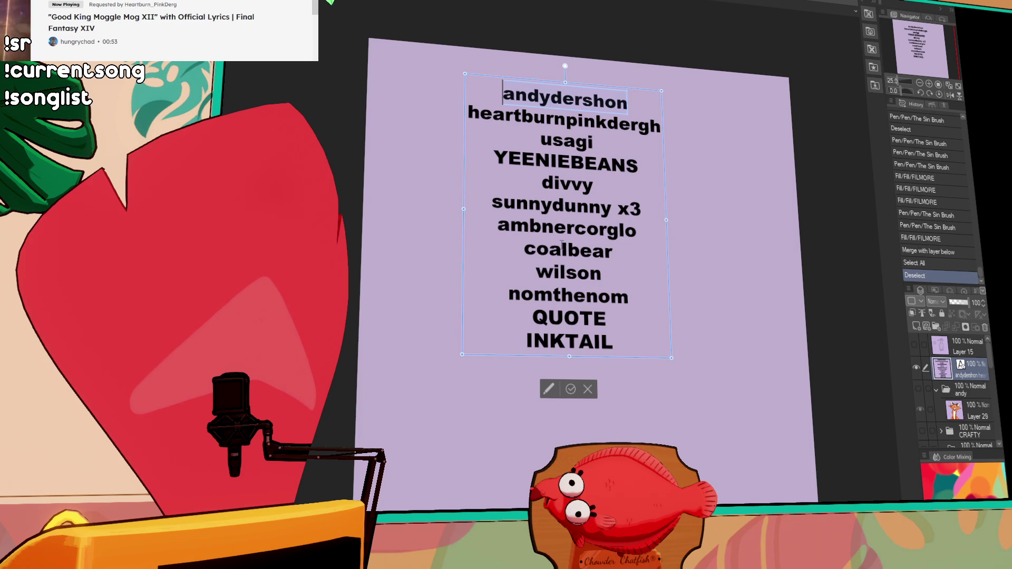
key(BackSpace)
key(Delete)
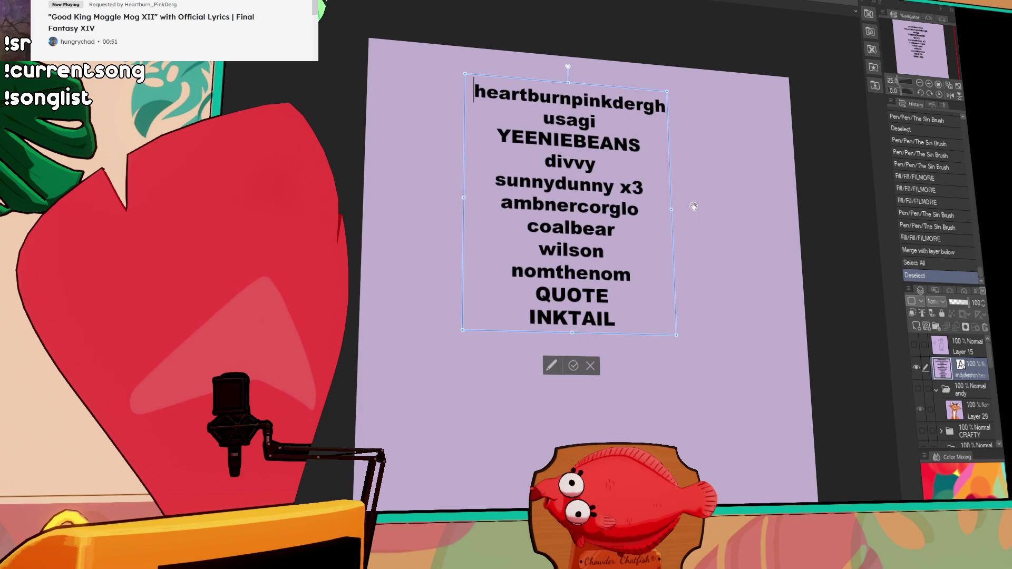
click(916, 368)
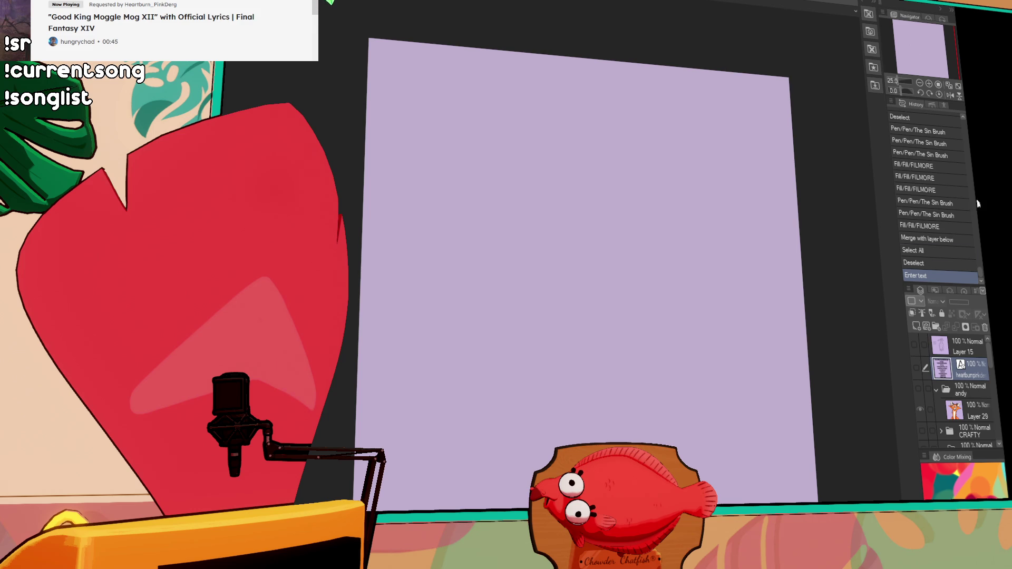
click(920, 389)
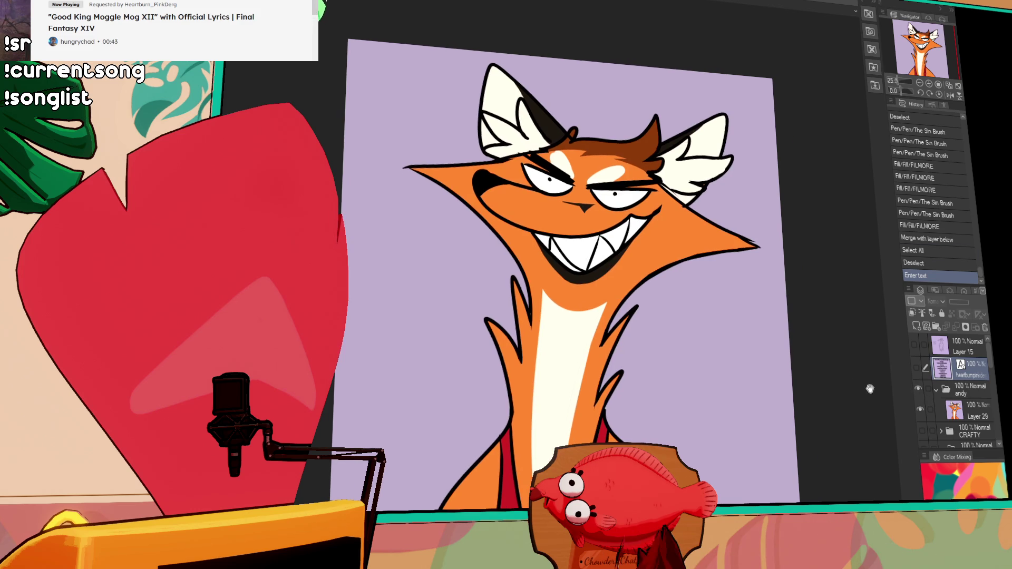
click(920, 389)
click(921, 432)
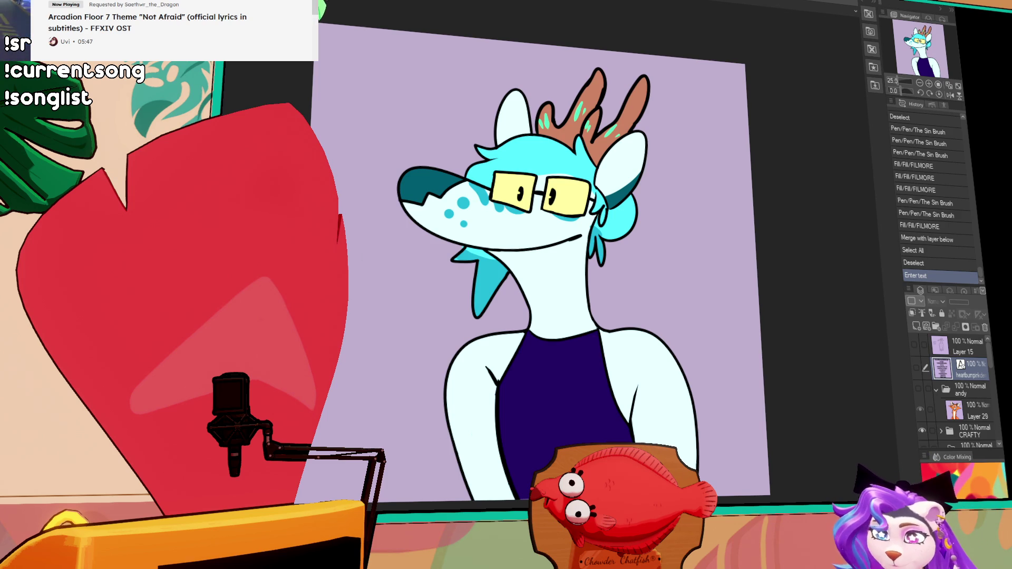
click(924, 395)
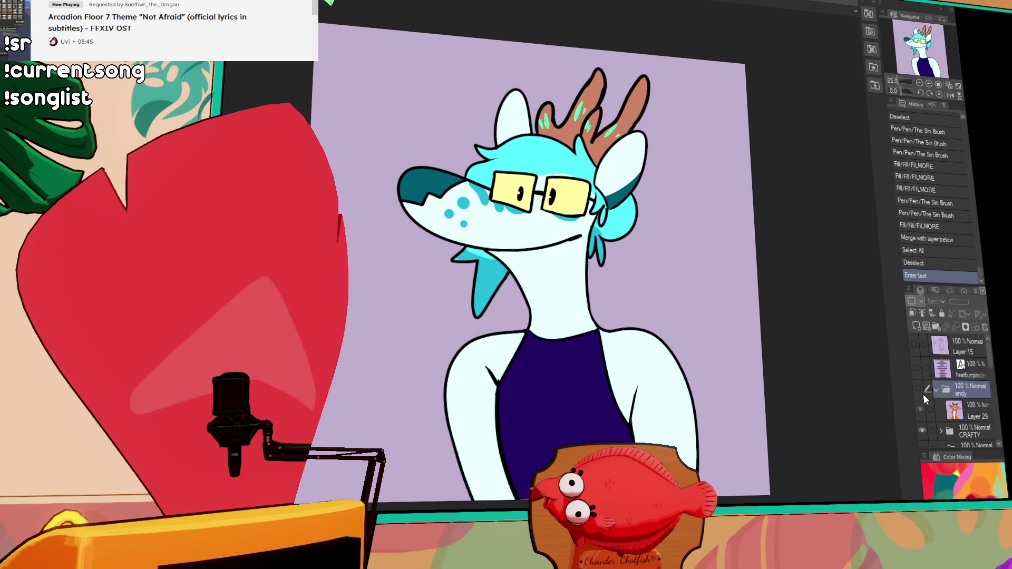
key(ctrl+h)
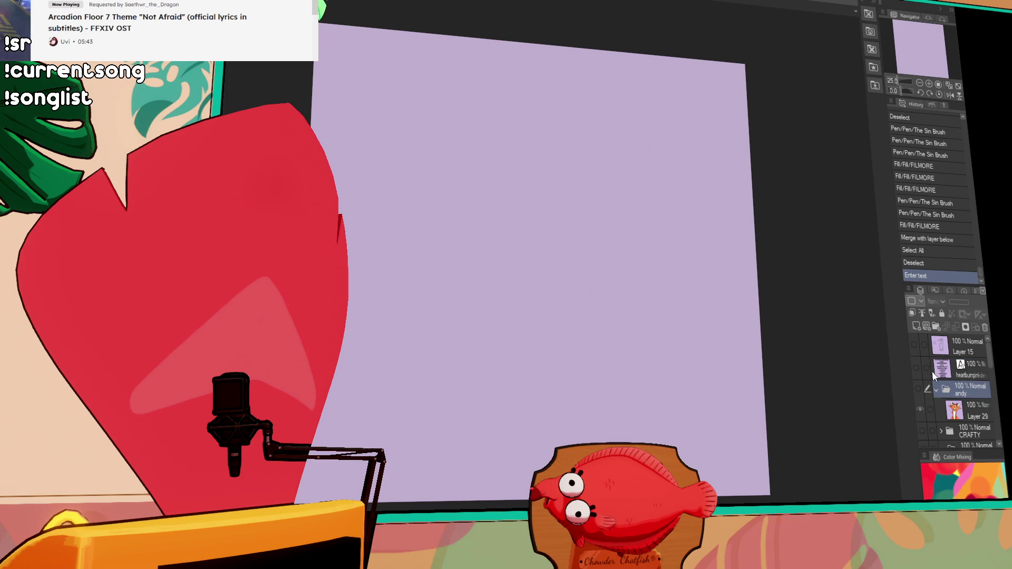
click(919, 366)
click(919, 368)
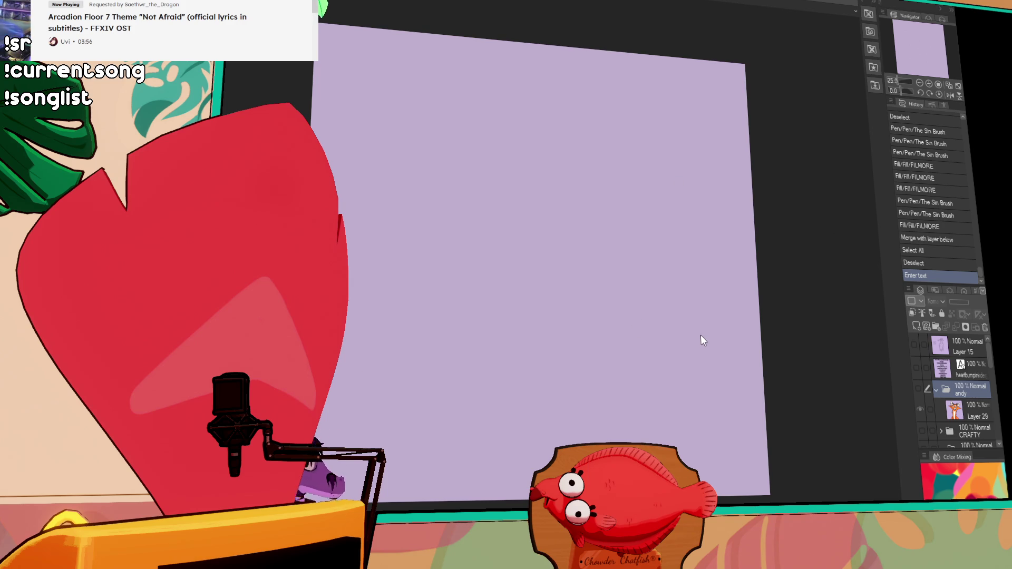
scroll(495, 290, down, 2)
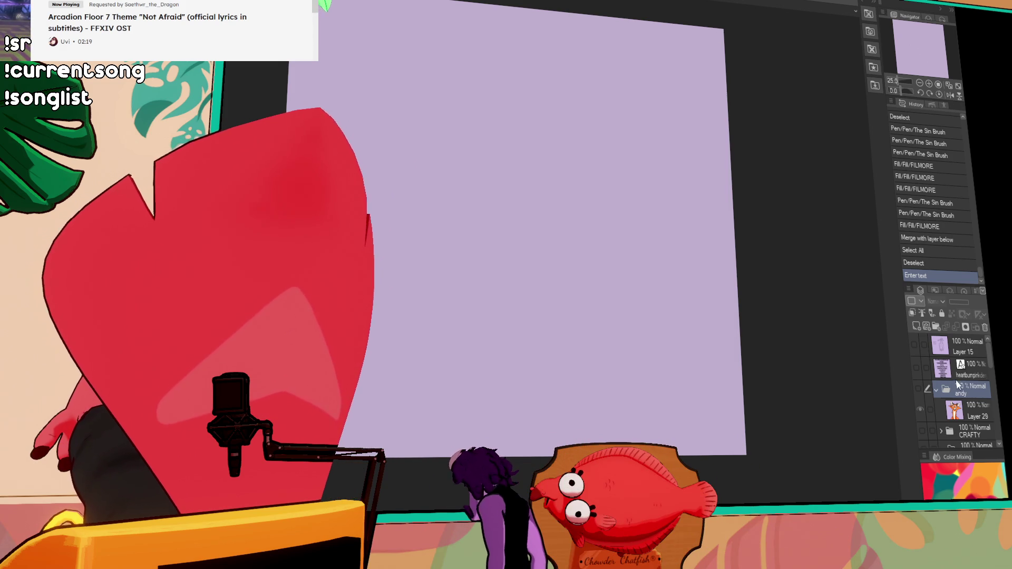
scroll(951, 394, down, 3)
scroll(948, 395, down, 2)
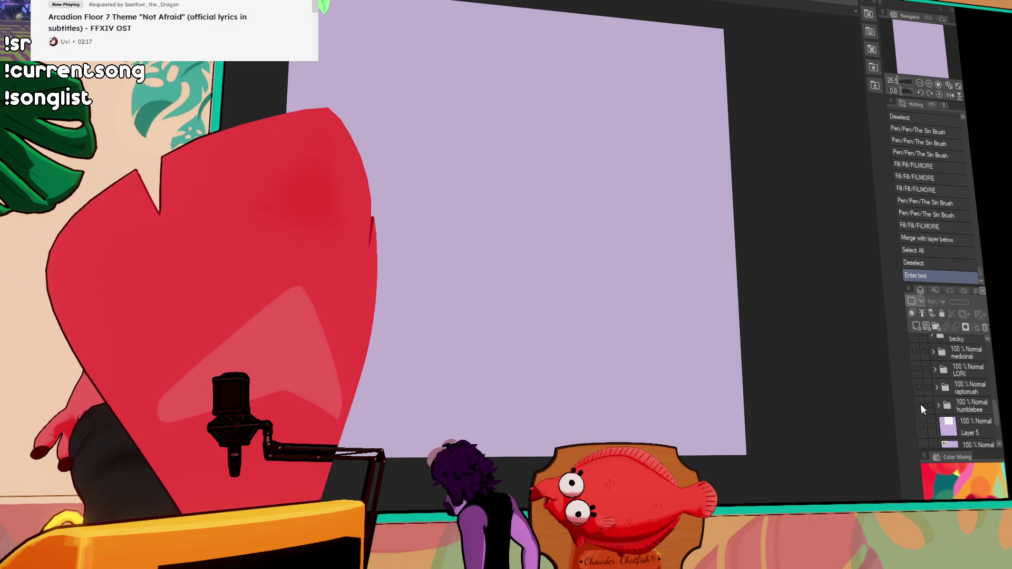
scroll(921, 405, down, 2)
scroll(920, 405, down, 2)
Preview and hide the chai, humblebee, raptorush and LORI drawings one by one
click(922, 414)
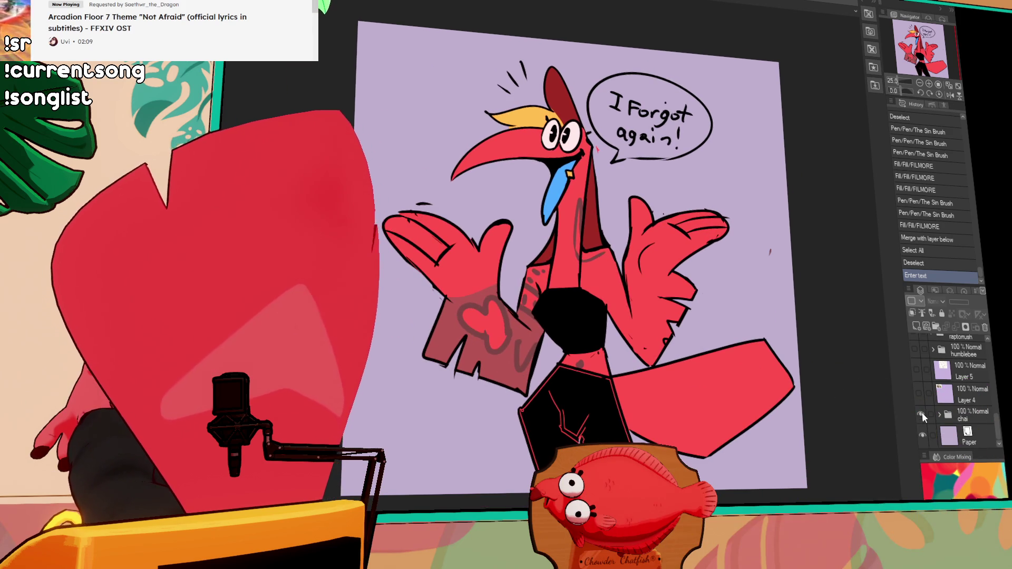
click(920, 413)
scroll(919, 387, up, 2)
click(920, 396)
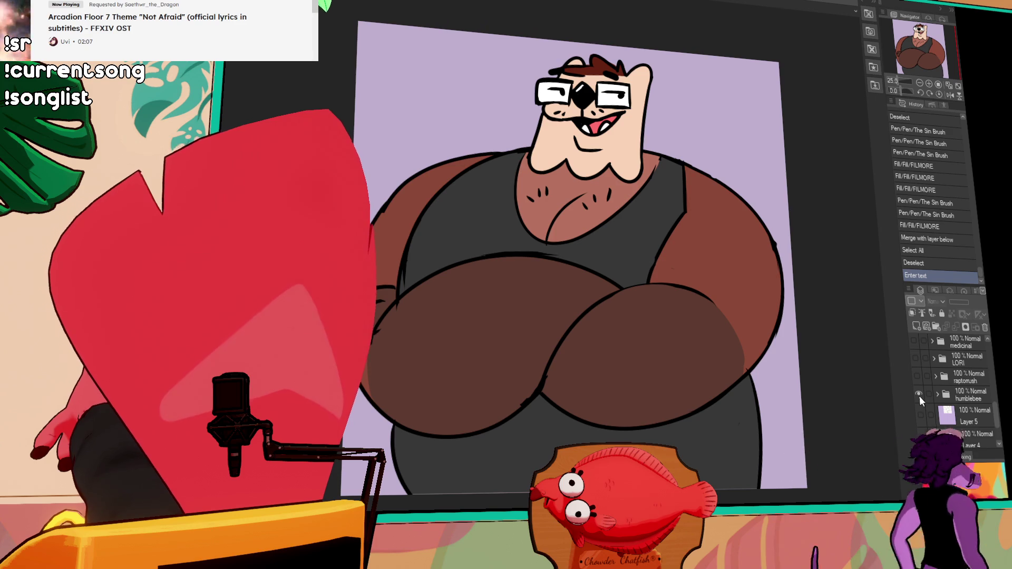
click(920, 395)
click(917, 376)
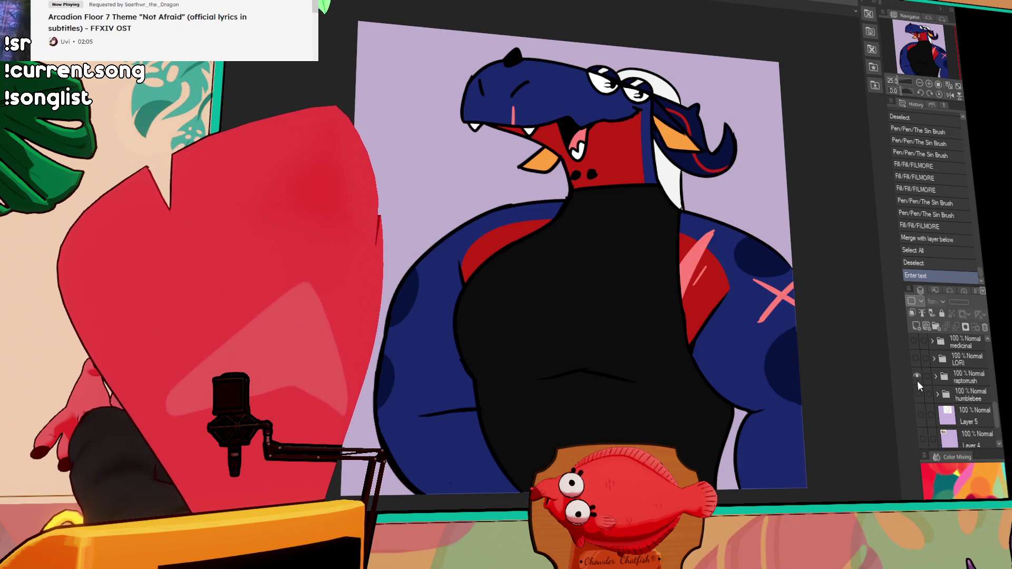
click(917, 378)
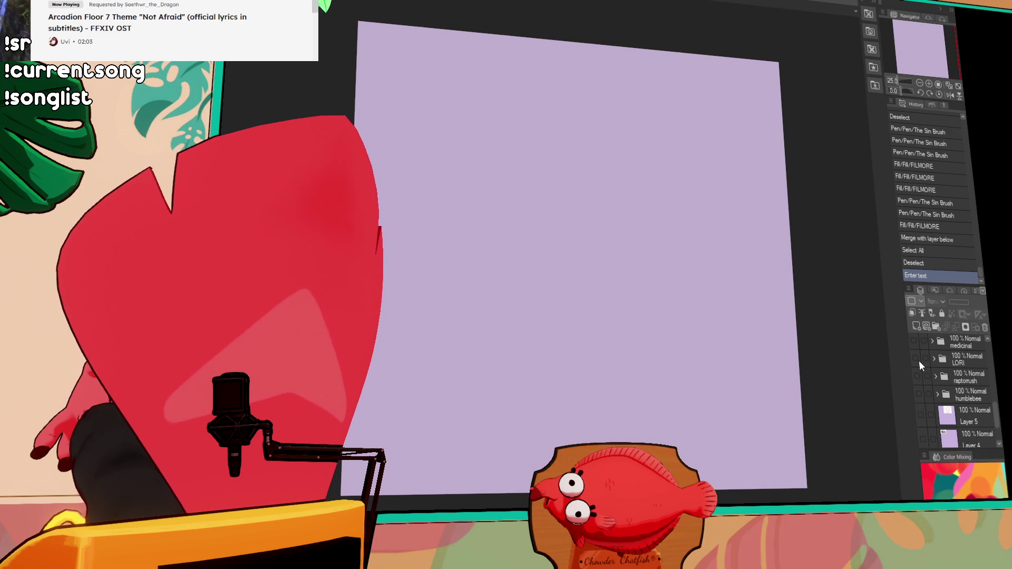
click(919, 360)
click(915, 360)
Preview and hide the bear and becky fox drawings, then wrap the andy folder in a new folder
click(914, 342)
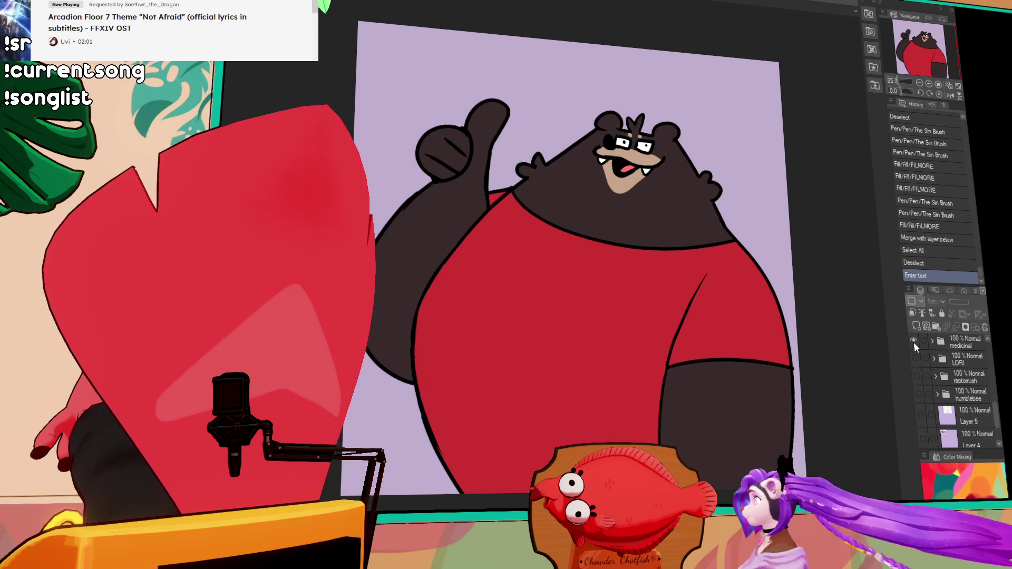
scroll(918, 361, up, 2)
click(918, 382)
click(916, 367)
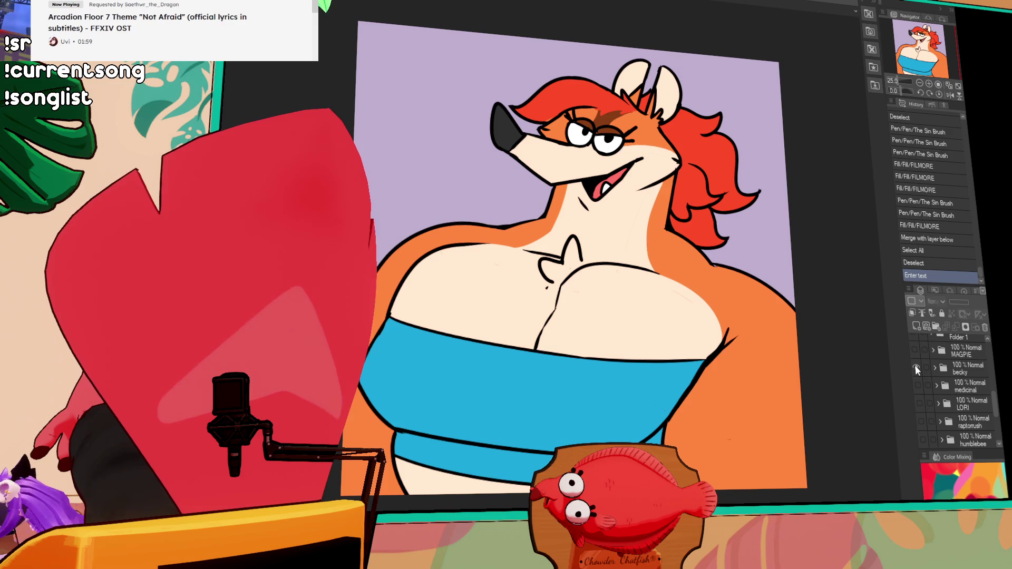
click(916, 369)
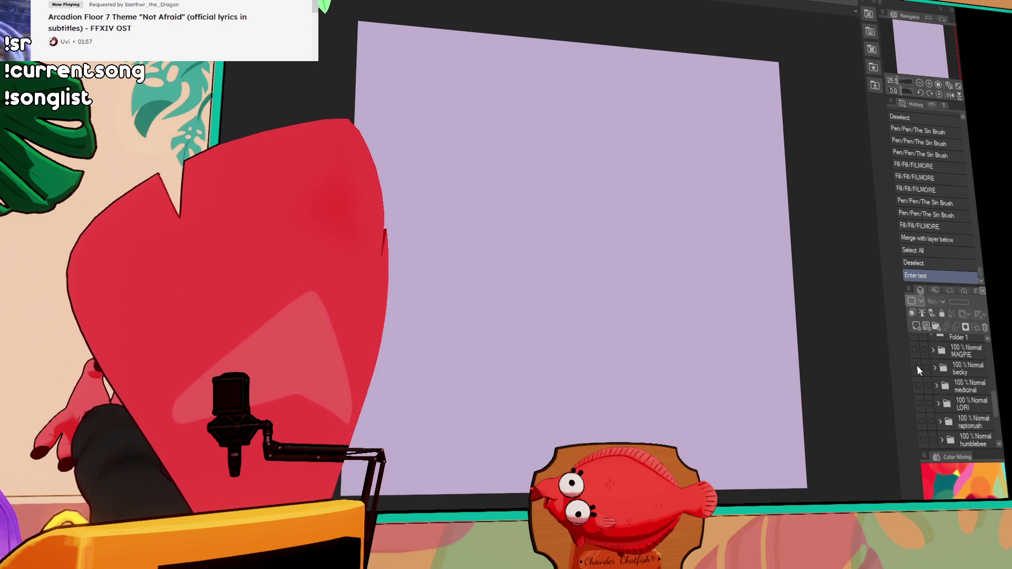
scroll(917, 369, down, 3)
click(917, 378)
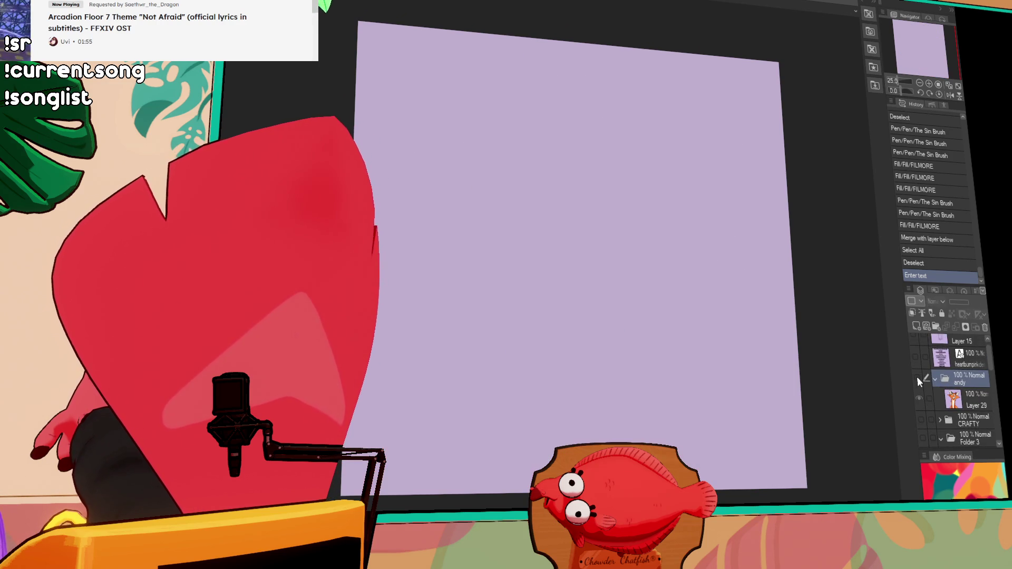
scroll(927, 380, up, 1)
key(ctrl+g)
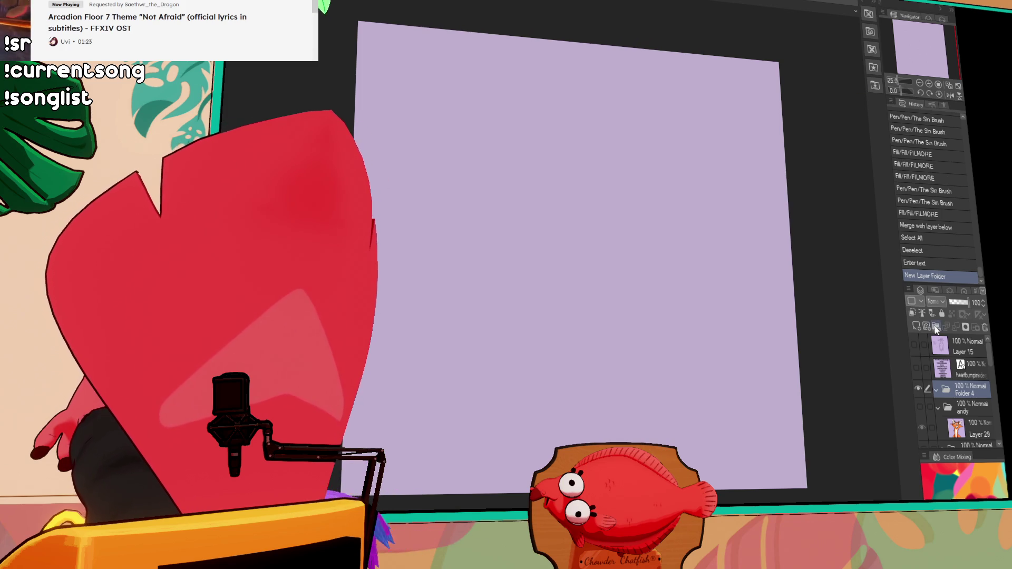
Add a new Folder 5 and a blank raster Layer 28 inside Folder 4, undoing a test stroke
click(937, 327)
click(964, 401)
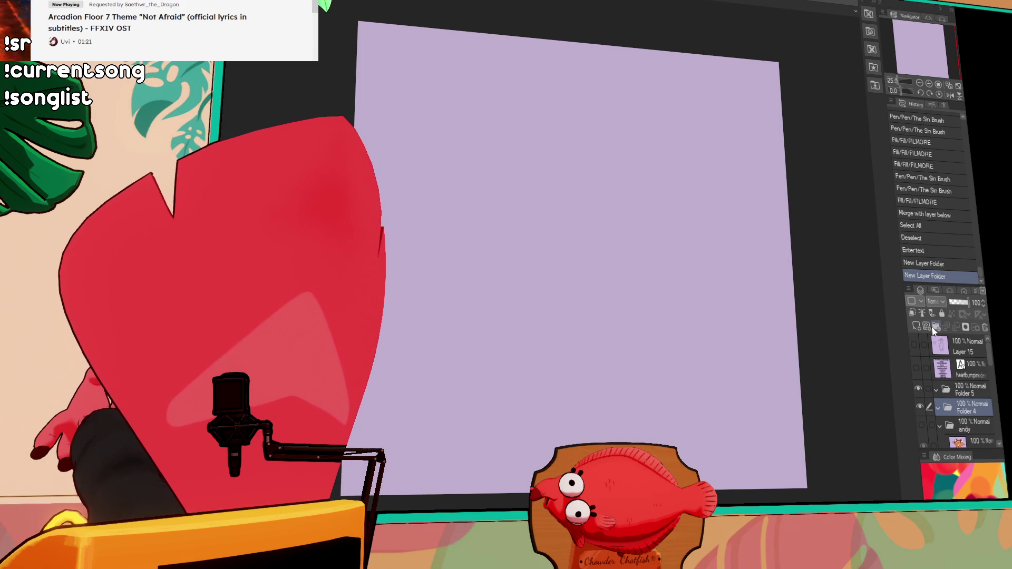
click(917, 327)
drag(689, 238, 656, 183)
key(ctrl+z)
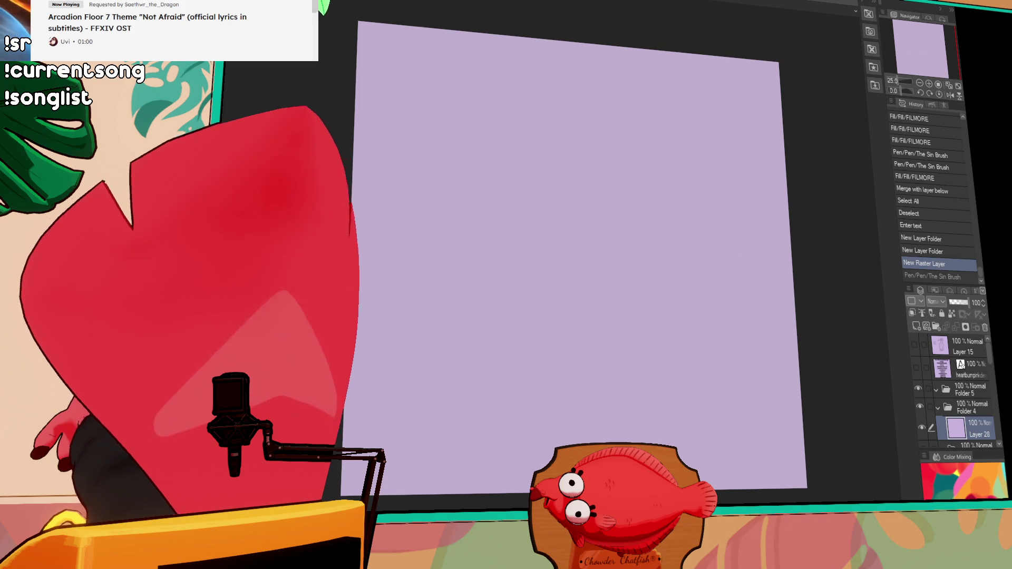
Try several head arcs and trial strokes, undoing each back to a blank layer
drag(670, 138, 599, 196)
key(ctrl+z)
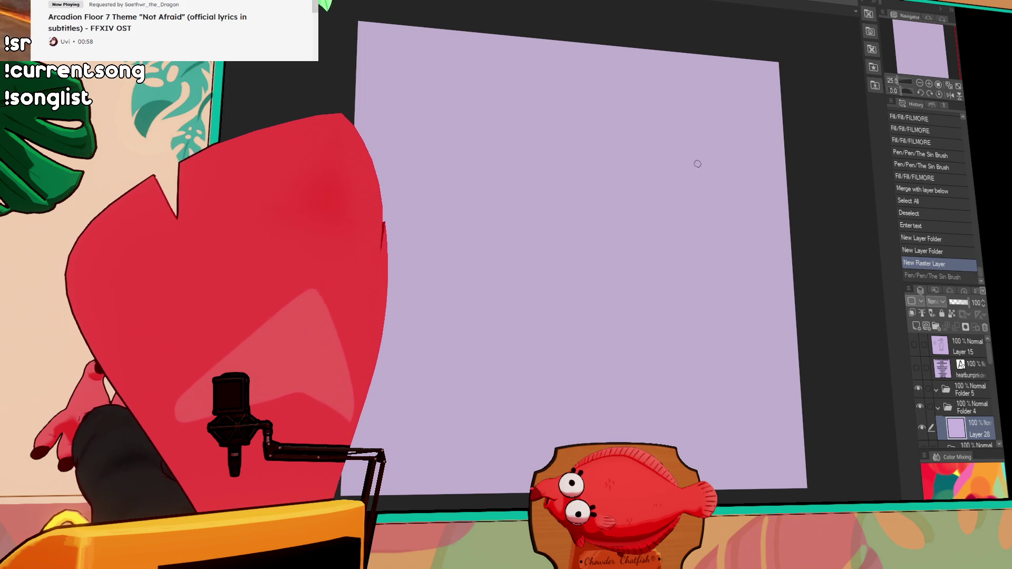
drag(605, 113, 546, 199)
key(ctrl+z)
drag(591, 96, 478, 154)
drag(602, 115, 576, 226)
key(ctrl+z)
drag(600, 135, 557, 235)
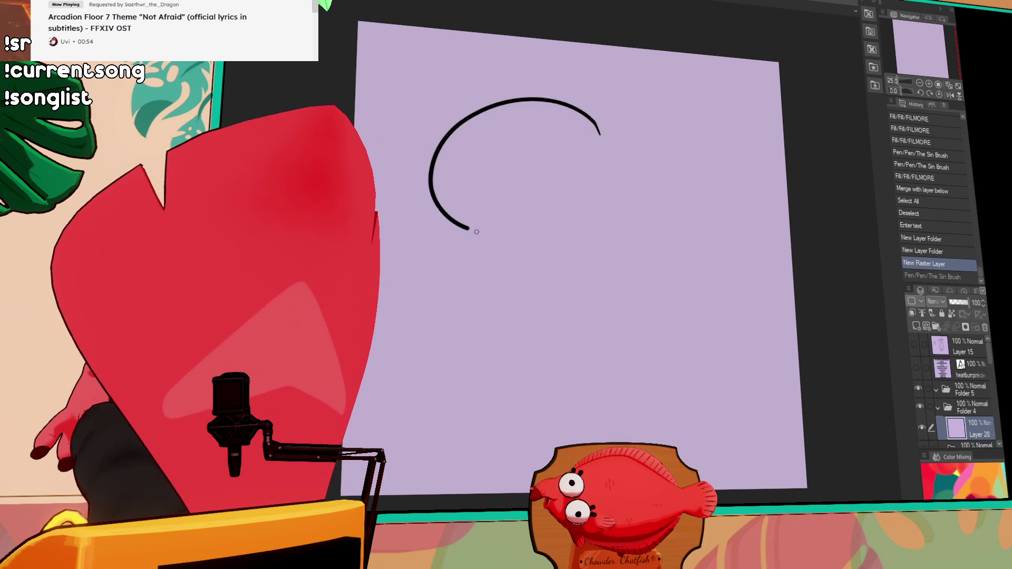
key(ctrl+z)
drag(537, 156, 623, 169)
key(ctrl+z)
key(ctrl+z)
drag(557, 153, 566, 163)
key(ctrl+z)
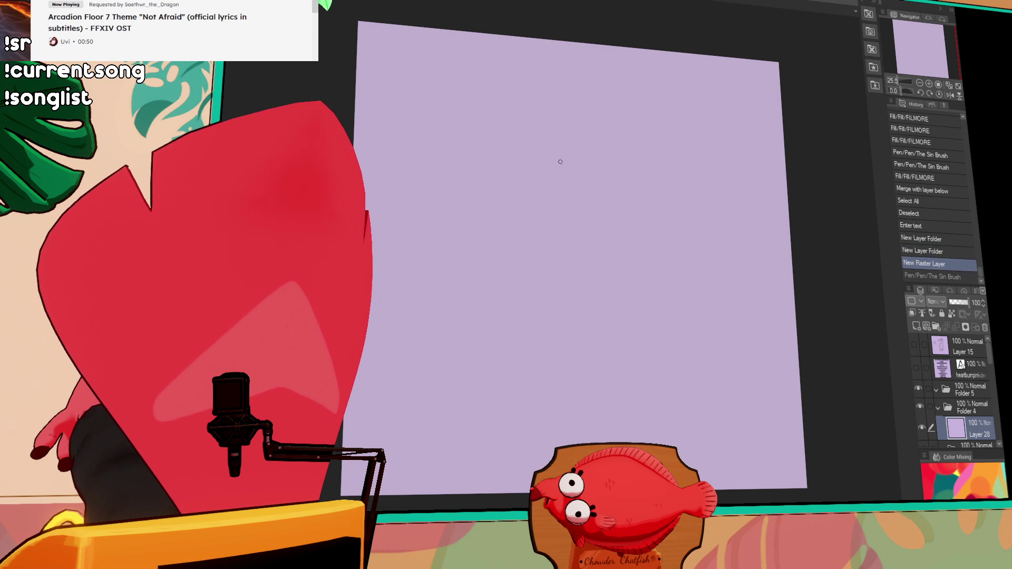
Draw the oval snout, move it down and right, and loop the large head outline from it
drag(615, 90, 540, 122)
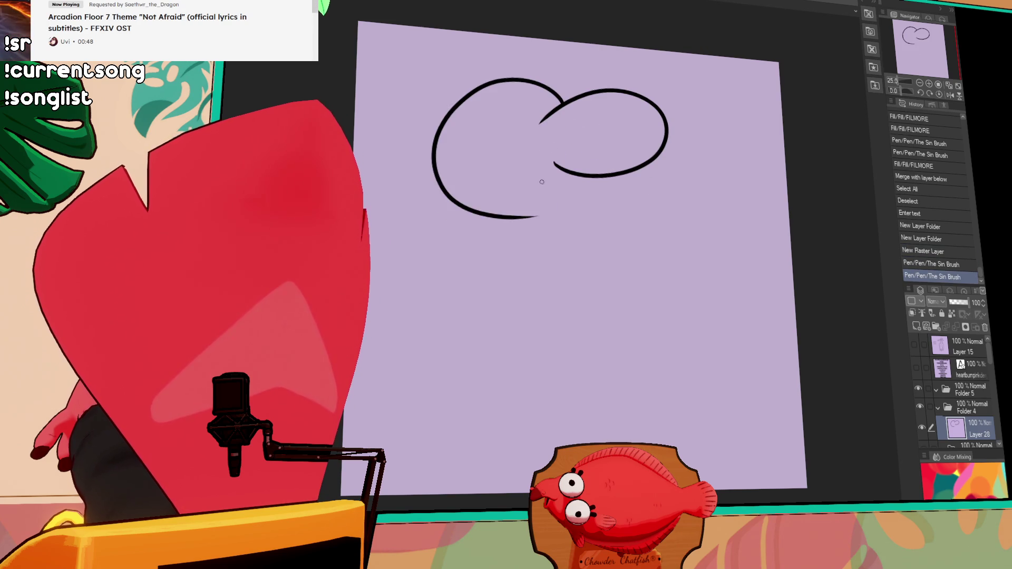
key(ctrl+z)
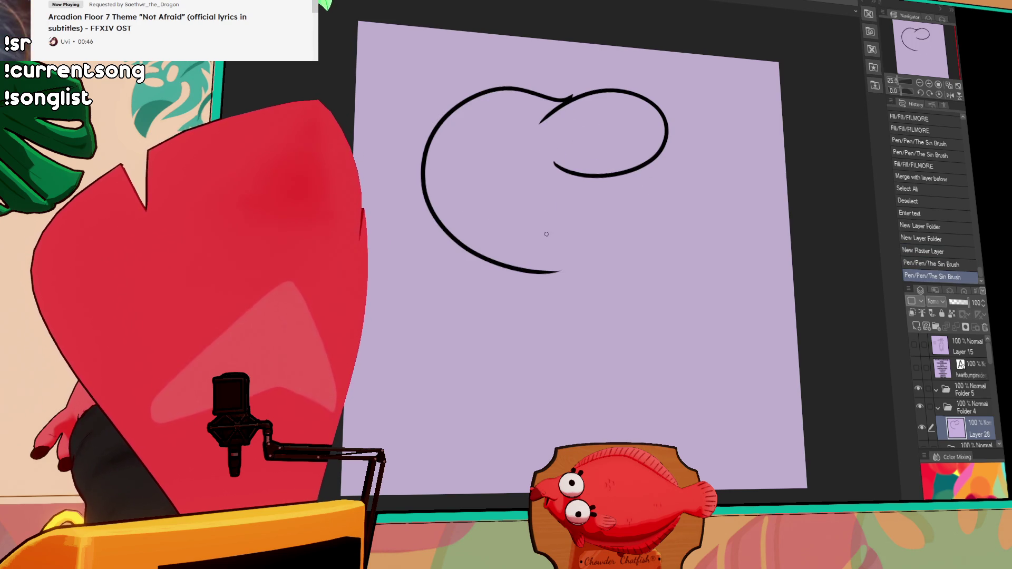
key(ctrl+z)
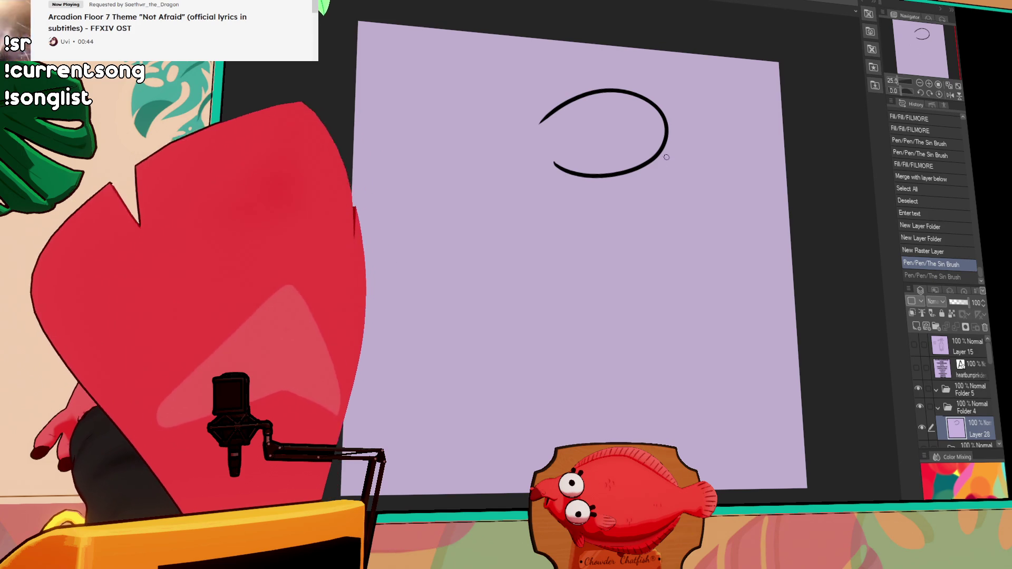
drag(652, 172, 691, 228)
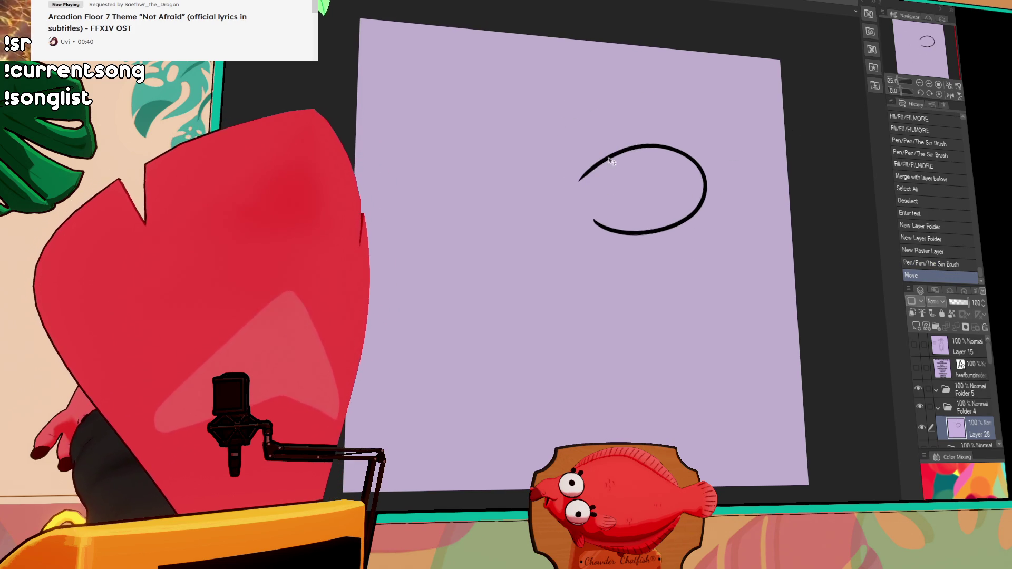
drag(622, 155, 678, 193)
drag(620, 178, 621, 272)
key(ctrl+z)
drag(619, 178, 615, 276)
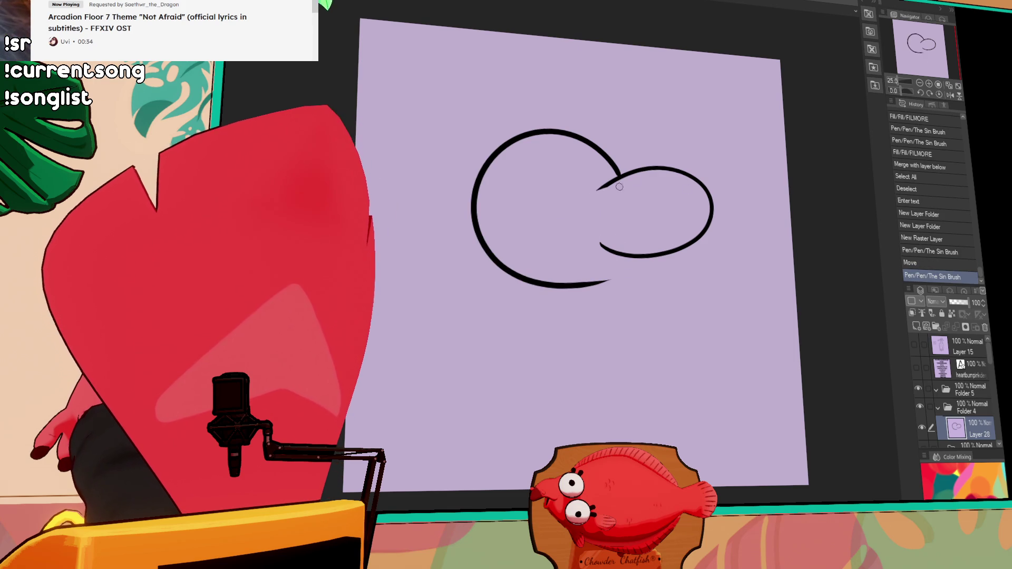
Join the strokes, draw the snout's lower curve and erase stray line ends
drag(605, 181, 621, 174)
drag(616, 172, 624, 171)
drag(706, 231, 534, 202)
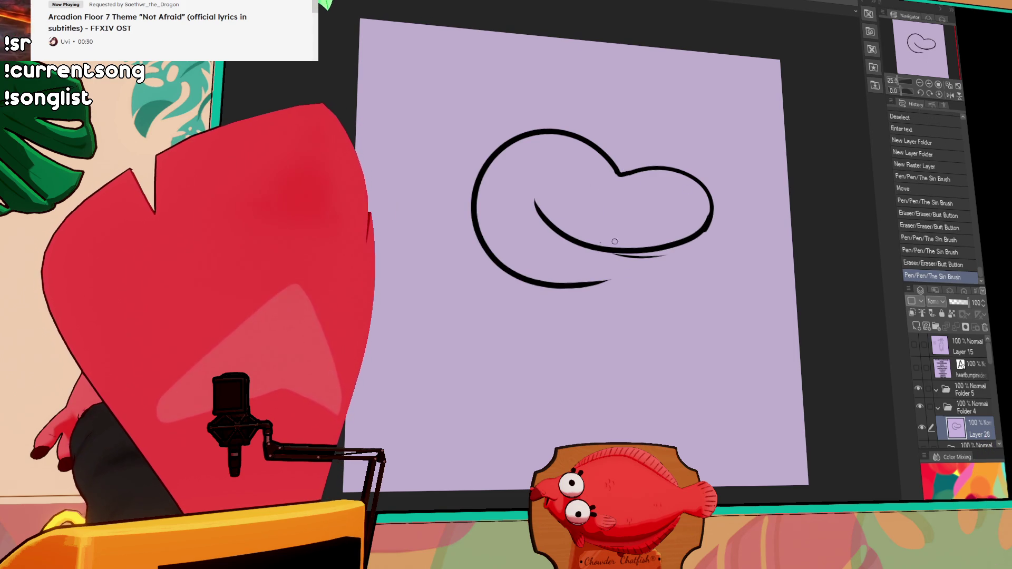
mouse_move(607, 258)
mouse_down()
mouse_move(665, 254)
mouse_move(625, 253)
mouse_up()
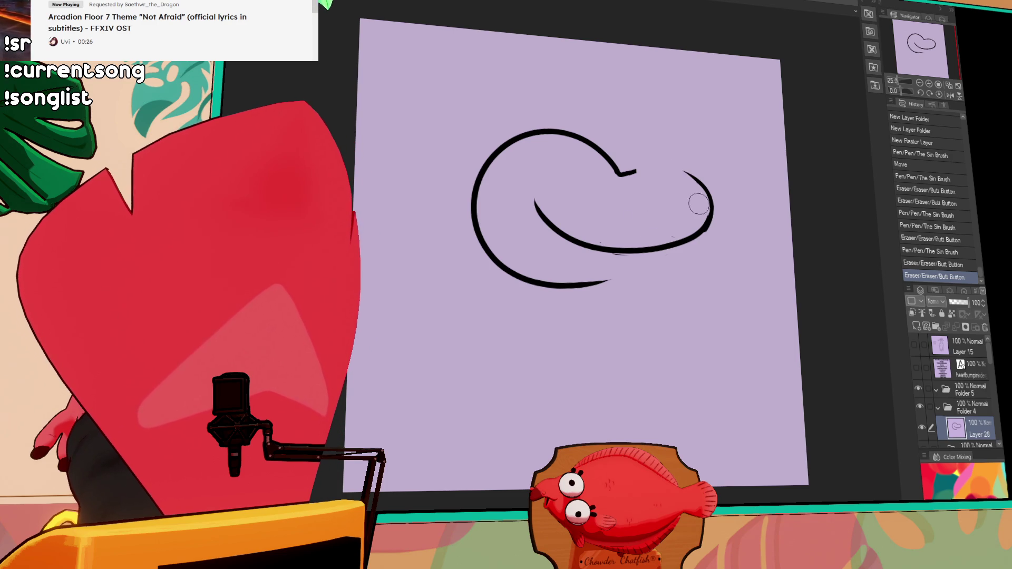
drag(690, 188, 713, 185)
Try connecting the curves and trimming the stroke tail, undoing each attempt
mouse_move(603, 250)
mouse_down()
mouse_move(613, 162)
mouse_move(685, 179)
mouse_move(610, 160)
mouse_move(648, 140)
mouse_up()
key(ctrl+z)
mouse_move(601, 162)
mouse_down()
mouse_move(656, 146)
mouse_move(677, 156)
mouse_move(626, 158)
mouse_up()
key(ctrl+z)
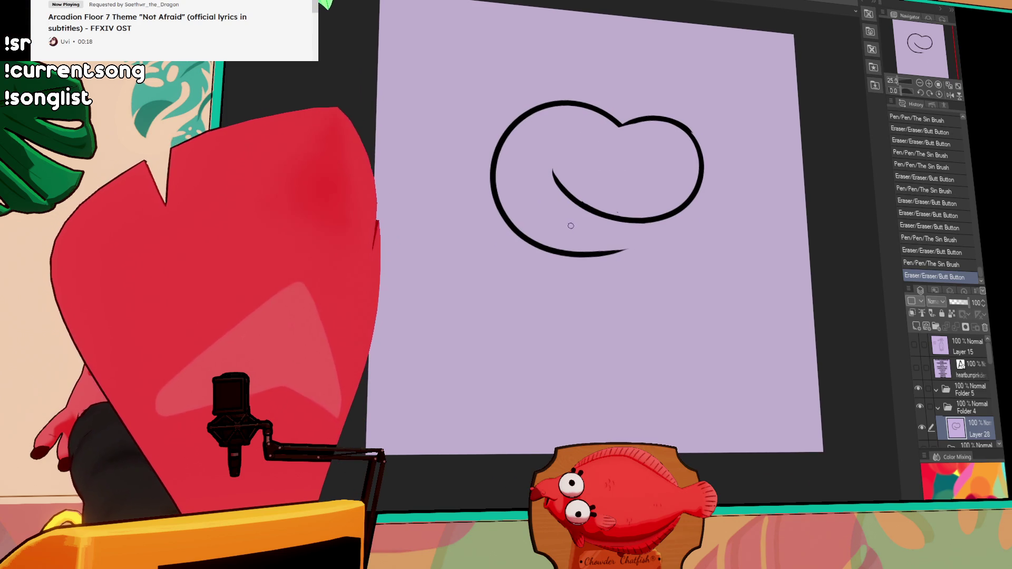
mouse_move(615, 258)
mouse_down()
mouse_move(553, 242)
mouse_move(591, 249)
mouse_move(639, 227)
mouse_up()
key(ctrl+z)
key(ctrl+z)
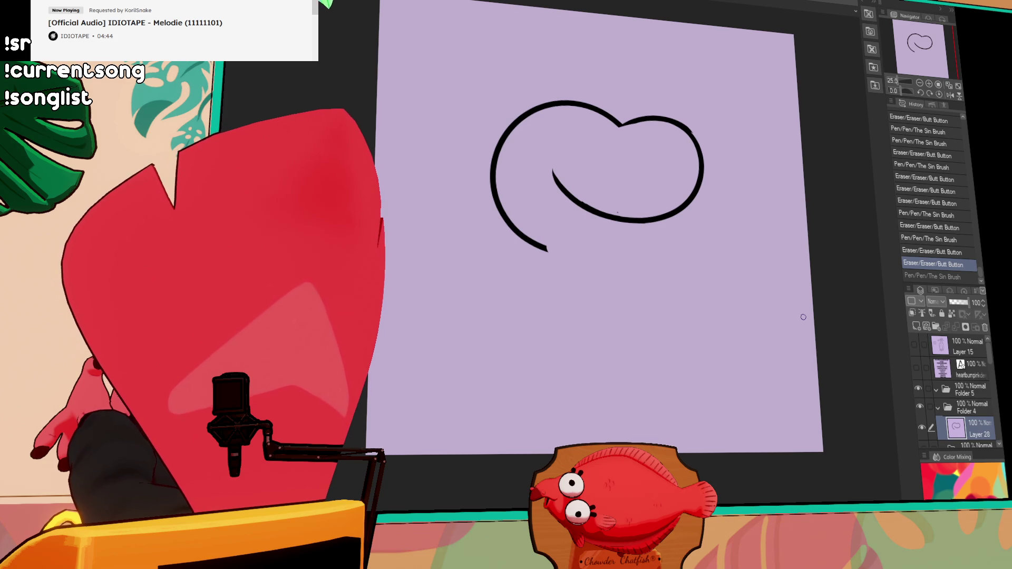
click(556, 170)
Redraw the inner line tip of the head outline and shift the view down
drag(548, 152, 560, 171)
key(ctrl+z)
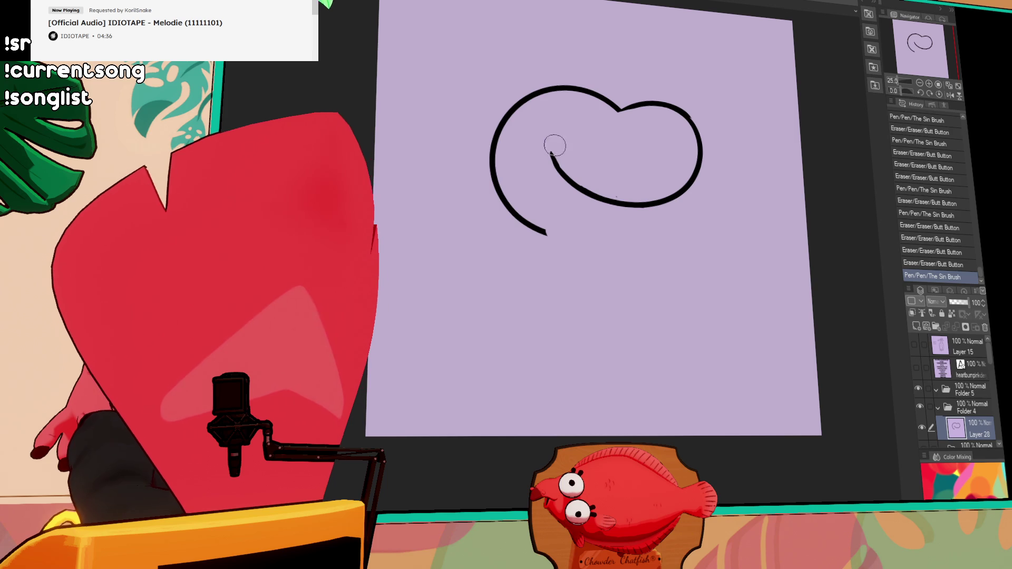
drag(551, 152, 564, 169)
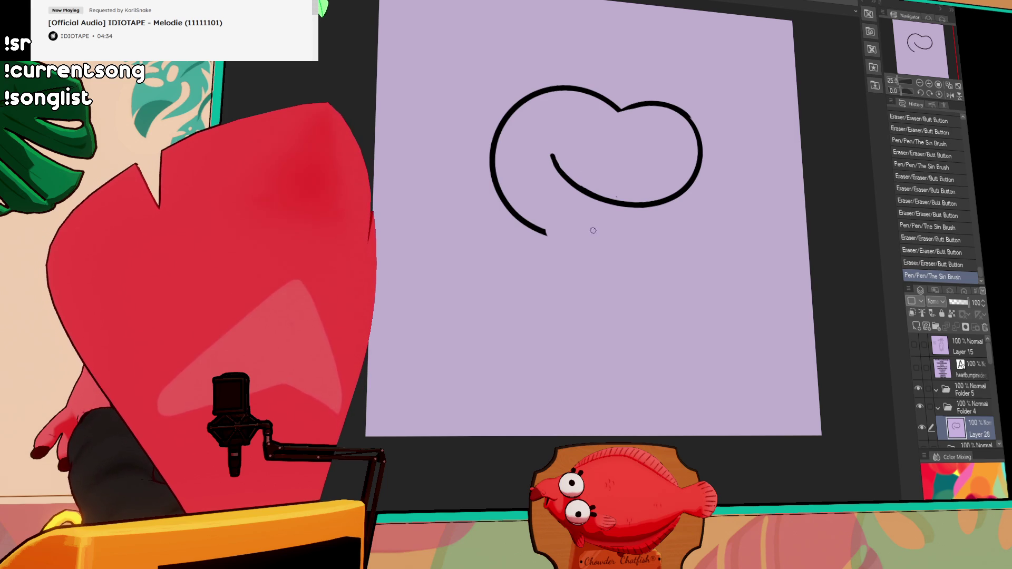
drag(682, 190, 686, 205)
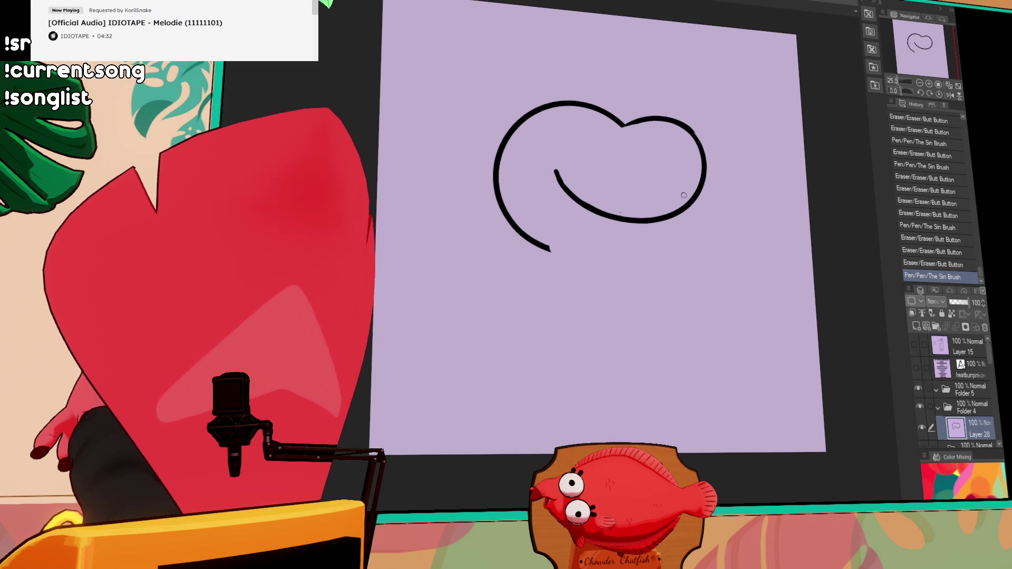
Try curved strokes for the first eye, undoing the rejected ones
key(ctrl+z)
drag(625, 144, 645, 162)
key(ctrl+z)
key(ctrl+z)
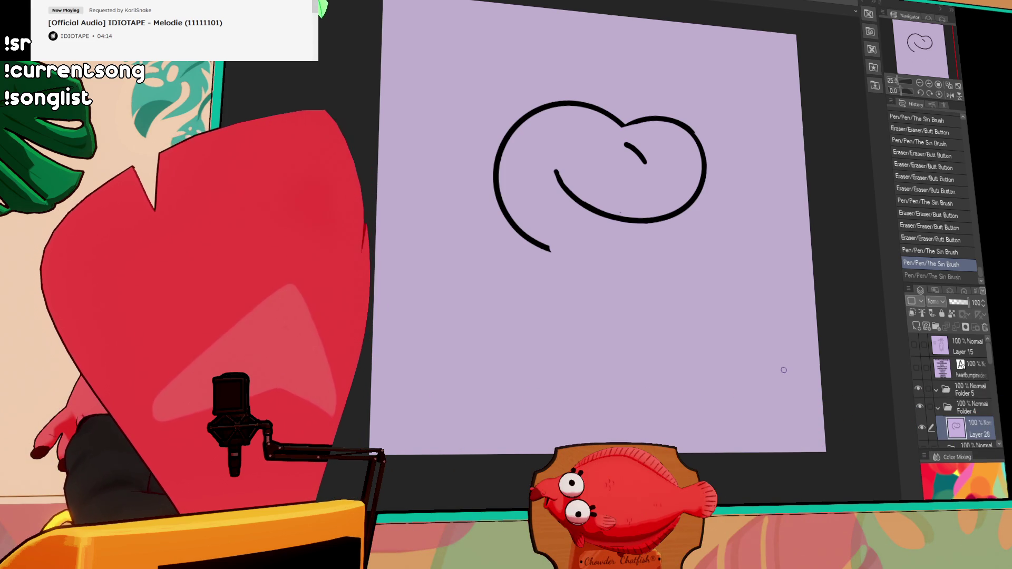
Try the second eye and a thicker smile end, undoing the thin strokes
drag(671, 161, 678, 142)
key(ctrl+z)
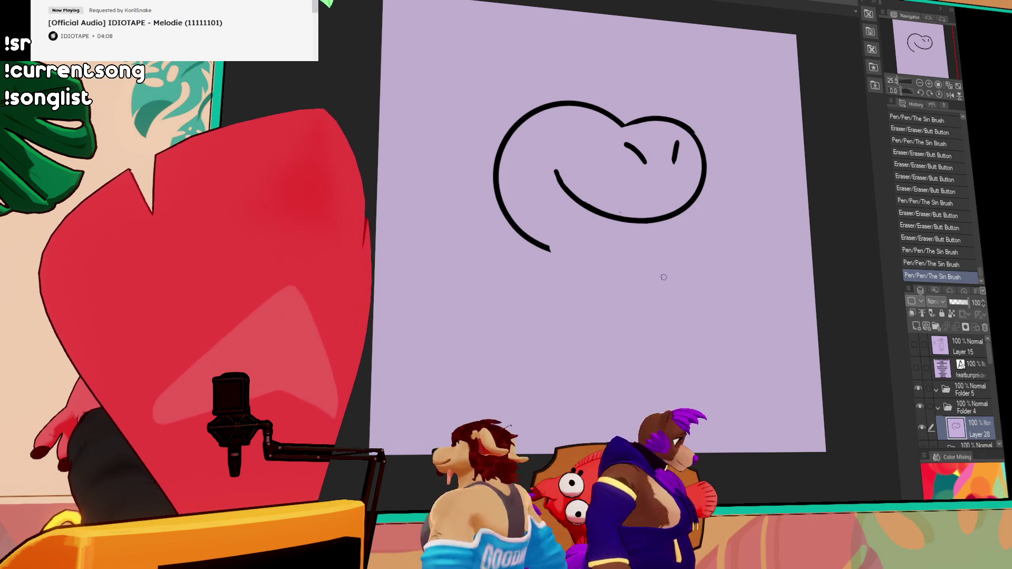
drag(554, 164, 558, 176)
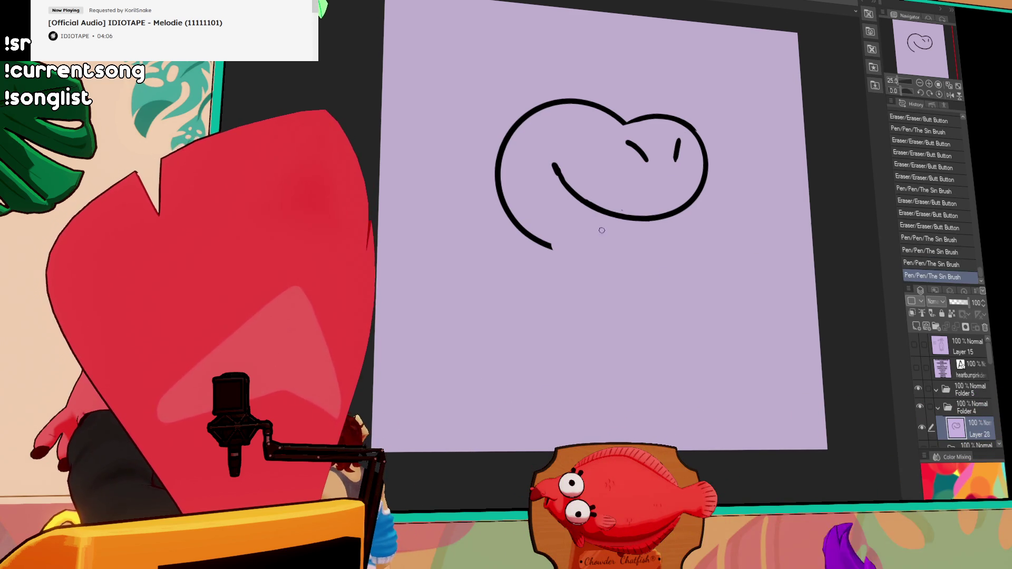
key(ctrl+z)
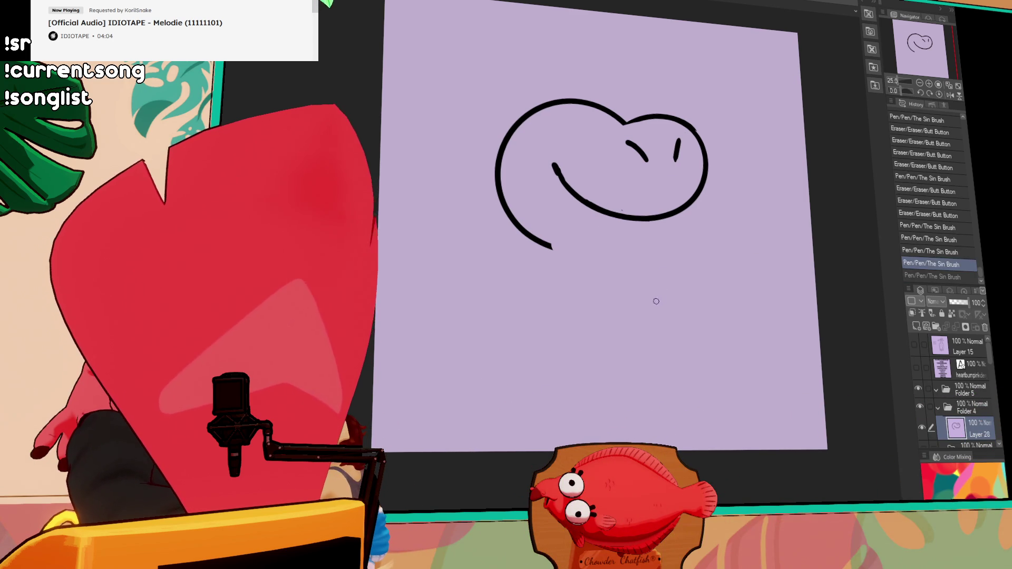
Sketch the open mouth below the smile and retouch the tongue line
mouse_move(555, 176)
mouse_down()
mouse_move(569, 238)
mouse_move(610, 236)
mouse_up()
key(ctrl+z)
key(ctrl+z)
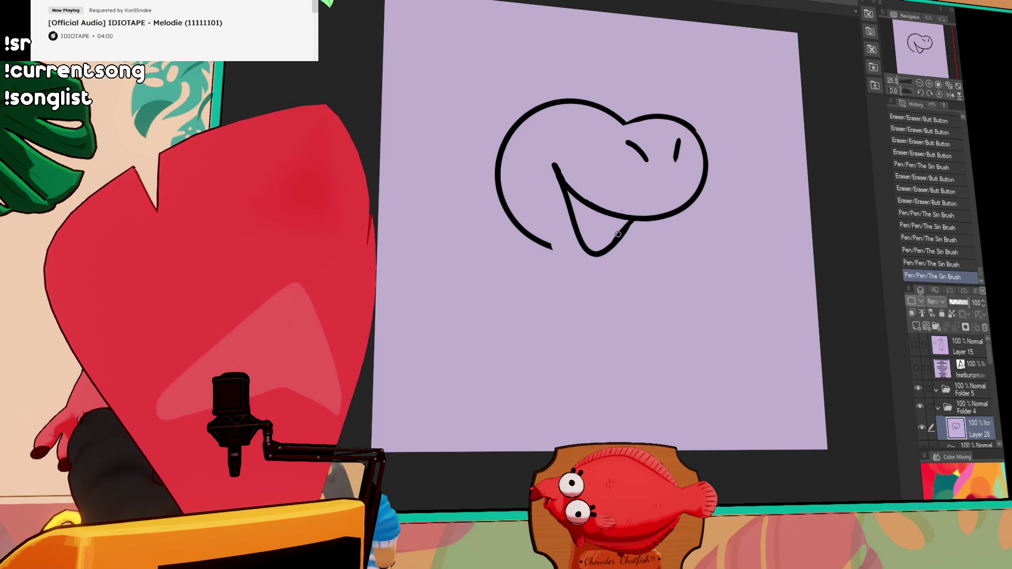
drag(639, 214, 622, 227)
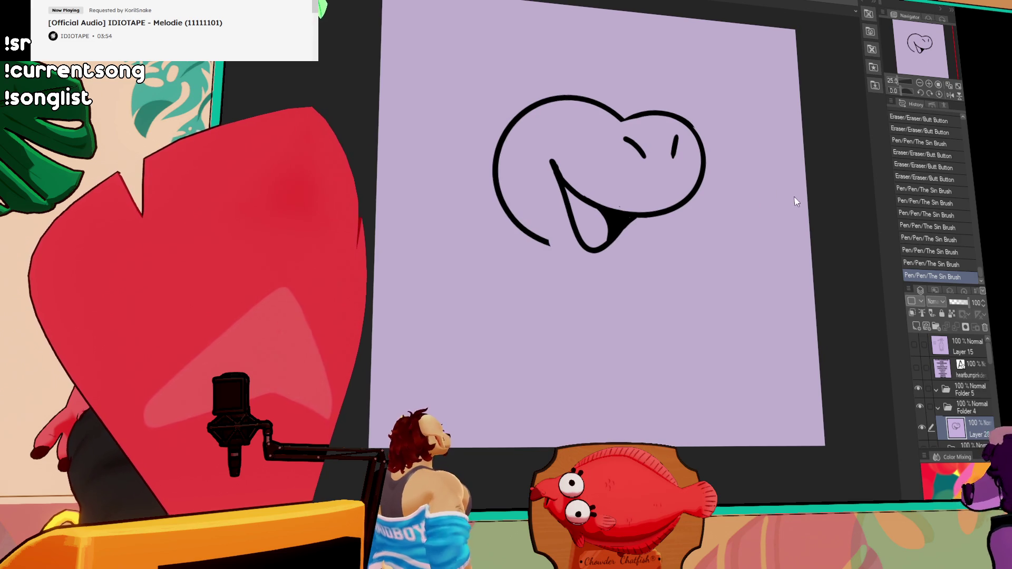
drag(774, 218, 736, 286)
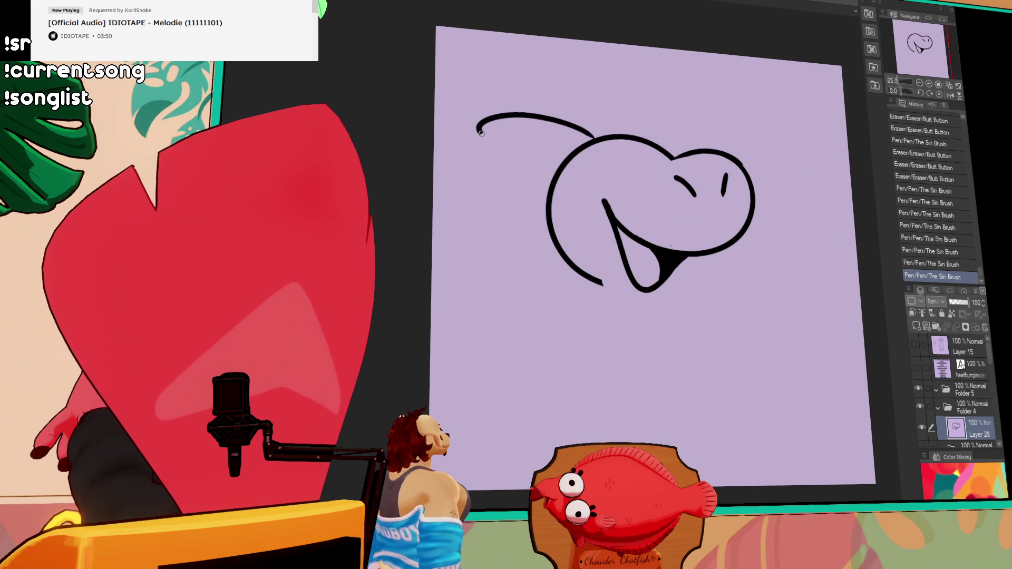
Redraw the upper-left horn stroke and erase the stub where it meets the head
key(ctrl+z)
key(ctrl+z)
mouse_move(599, 139)
mouse_down()
mouse_move(554, 185)
mouse_move(565, 197)
mouse_move(569, 186)
mouse_up()
drag(566, 193, 564, 190)
drag(563, 190, 564, 193)
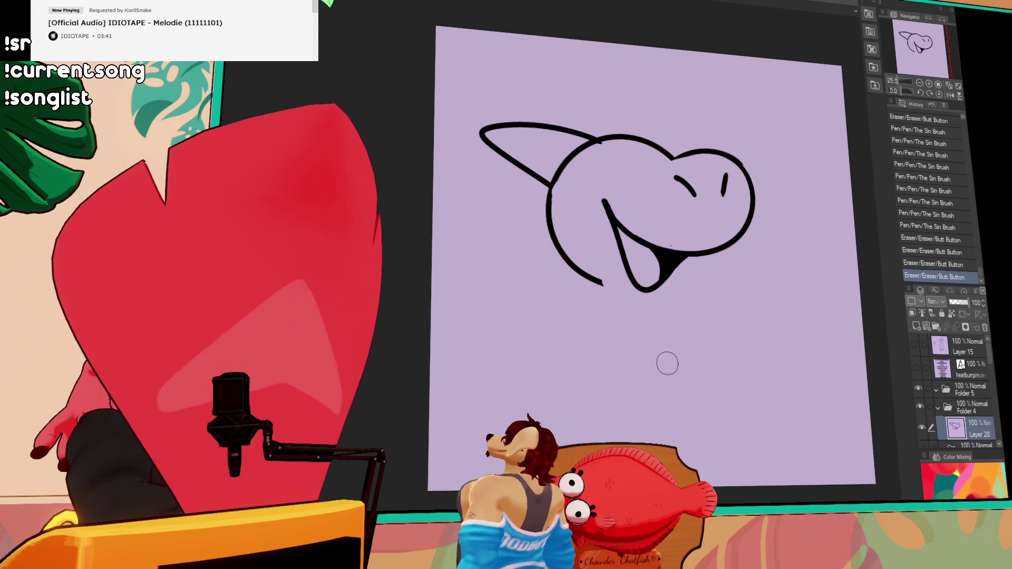
key(p)
click(597, 197)
key(ctrl+z)
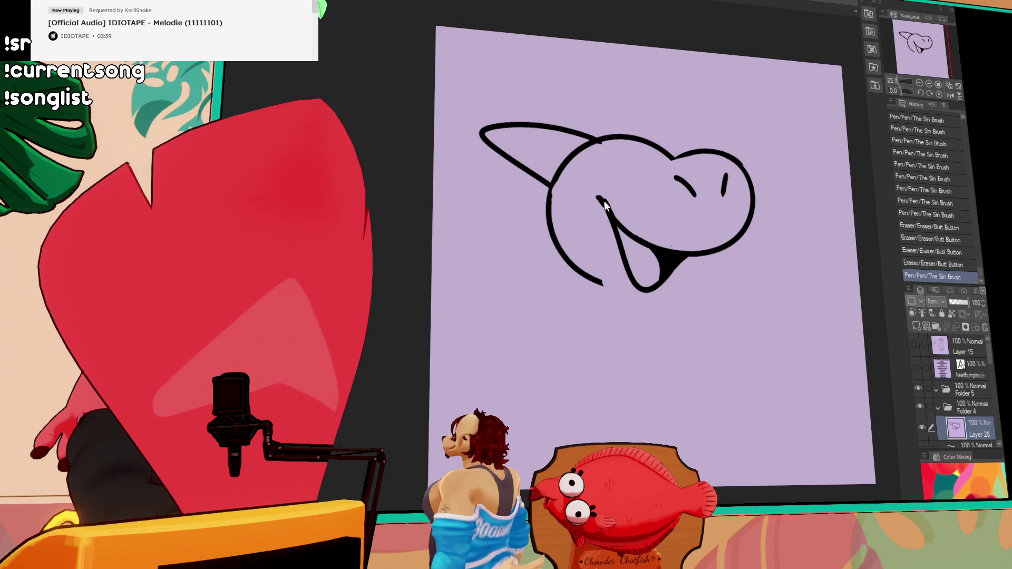
click(603, 201)
Erase a small spot on the line and extend the mouth line up toward the snout
key(e)
click(685, 240)
key(p)
click(640, 233)
key(ctrl+z)
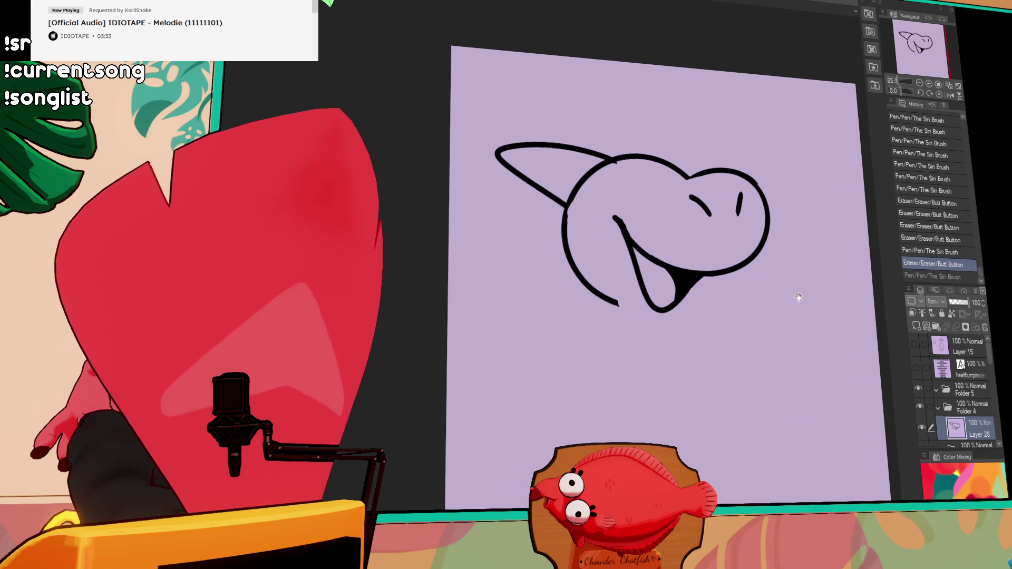
key(p)
drag(614, 216, 626, 237)
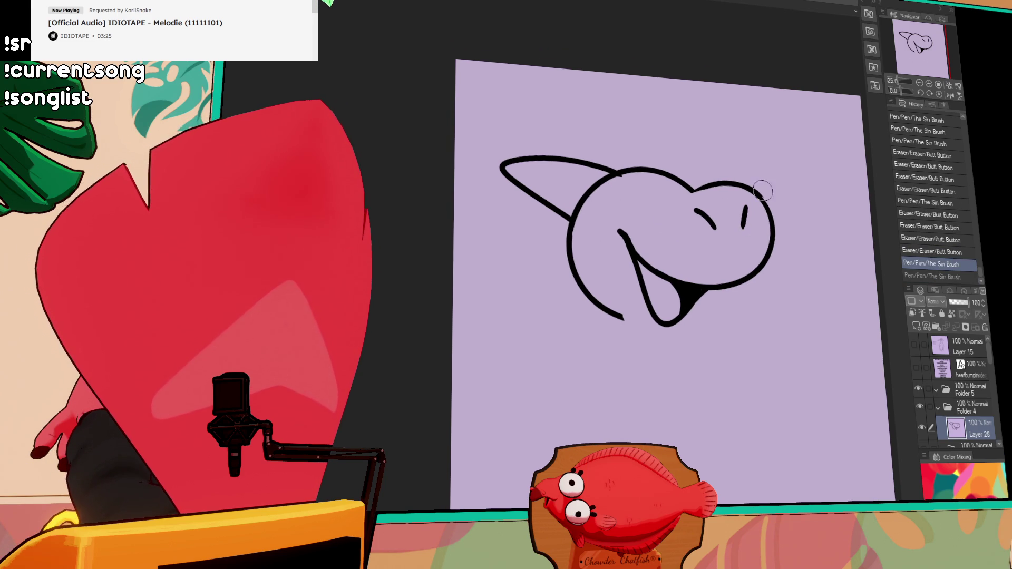
Erase stray bits of the outline and extend the chin line down-right
key(e)
drag(624, 190, 644, 233)
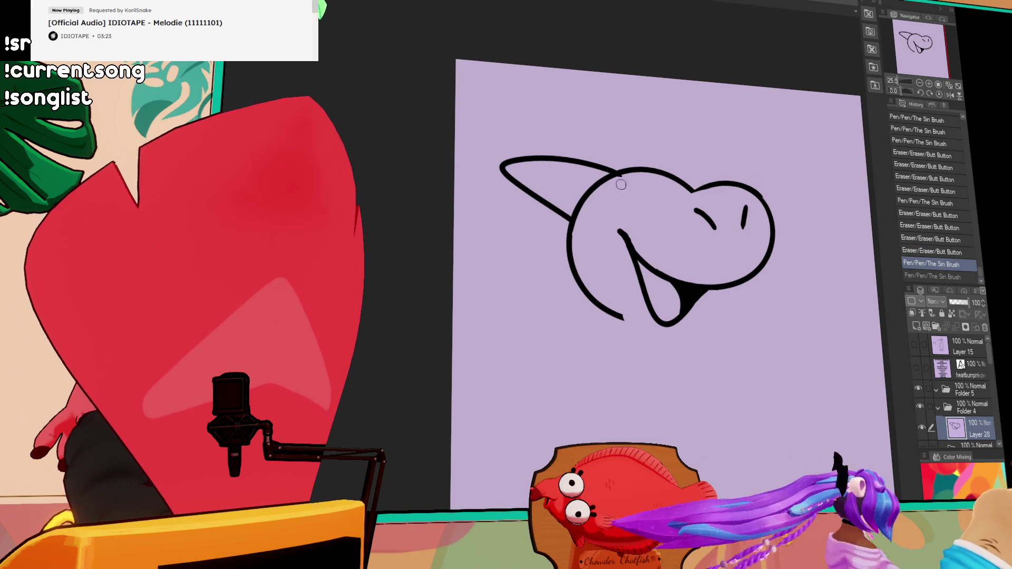
drag(622, 182, 614, 183)
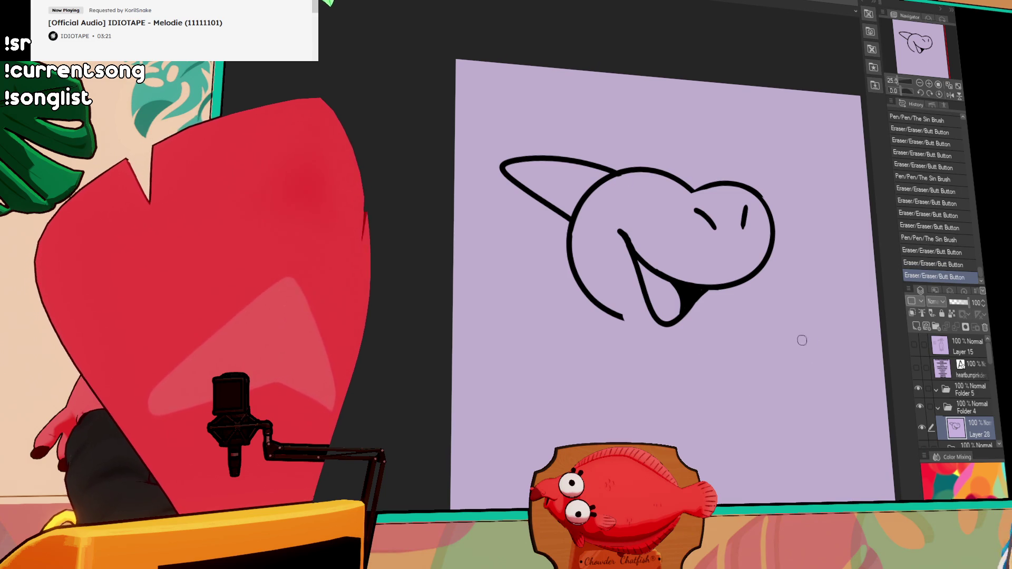
key(p)
mouse_move(610, 298)
mouse_down()
mouse_move(645, 330)
mouse_move(699, 309)
mouse_up()
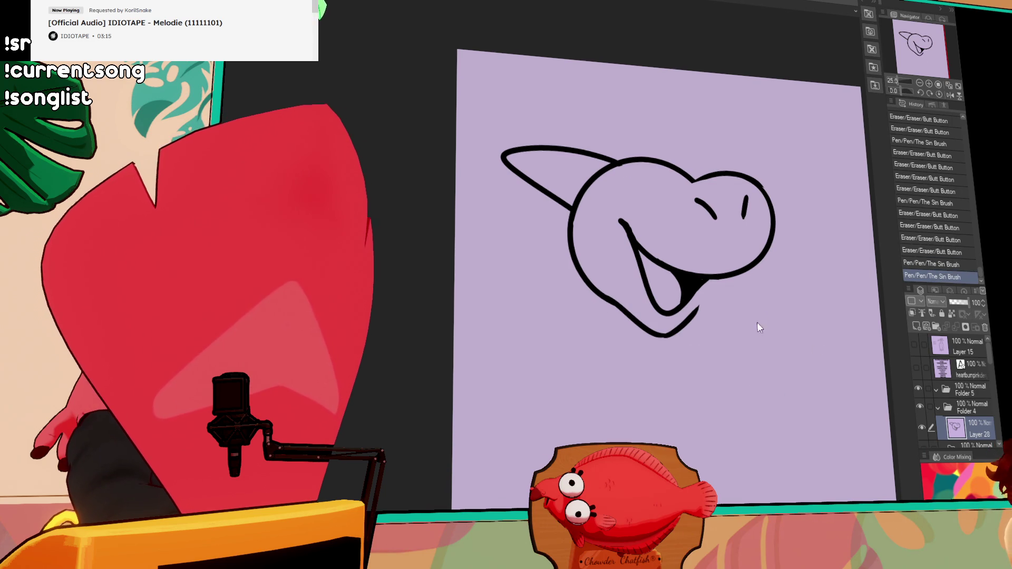
Redraw the eyes as two ovals side by side, undoing a stray stroke near the snout
key(ctrl+z)
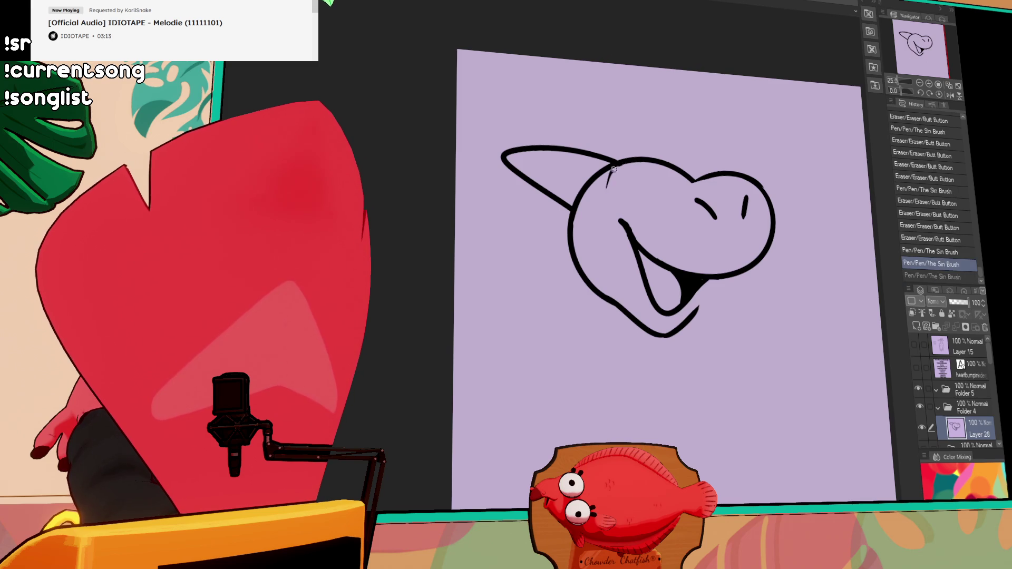
drag(673, 175, 670, 203)
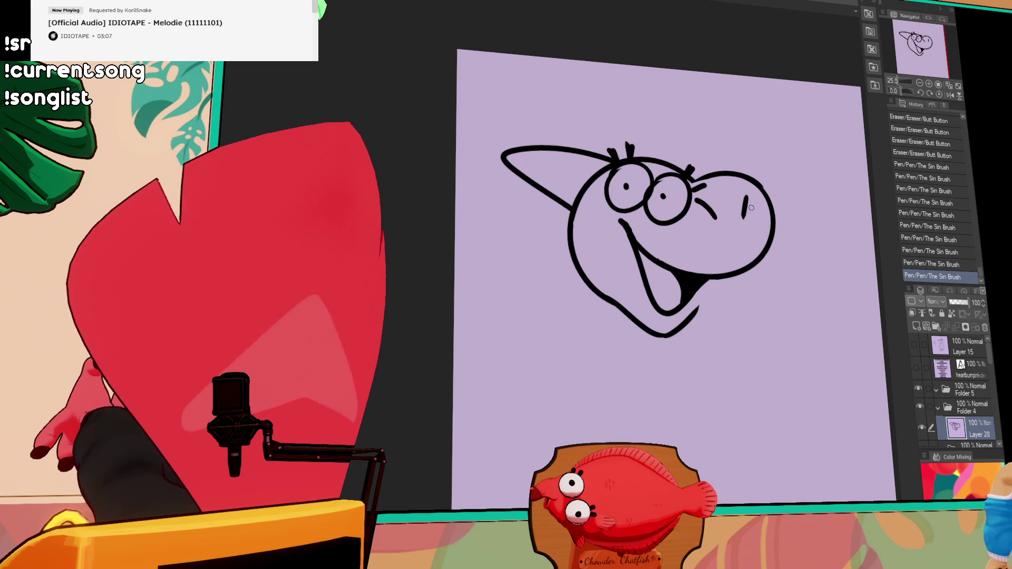
drag(697, 200, 710, 177)
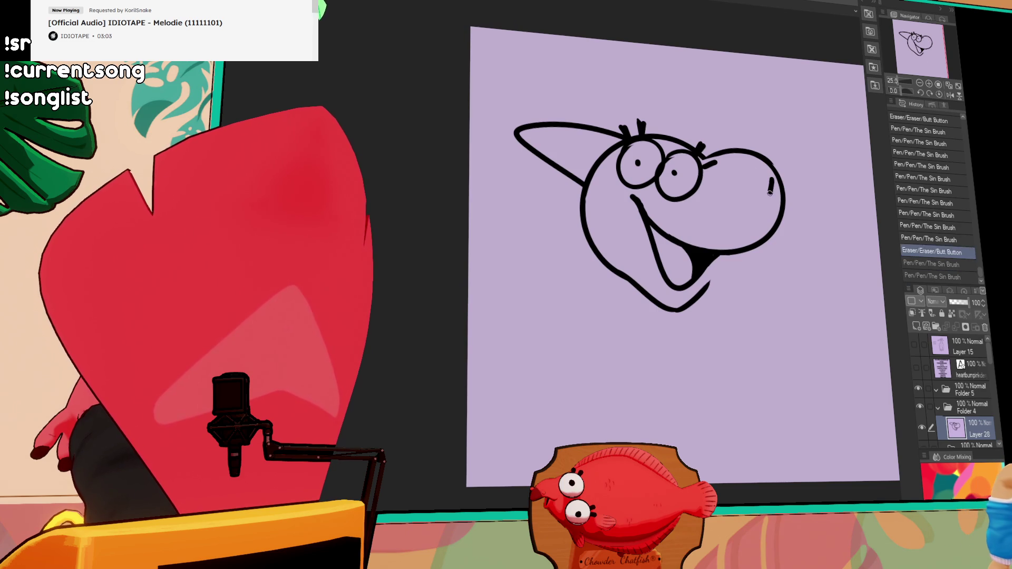
key(ctrl+z)
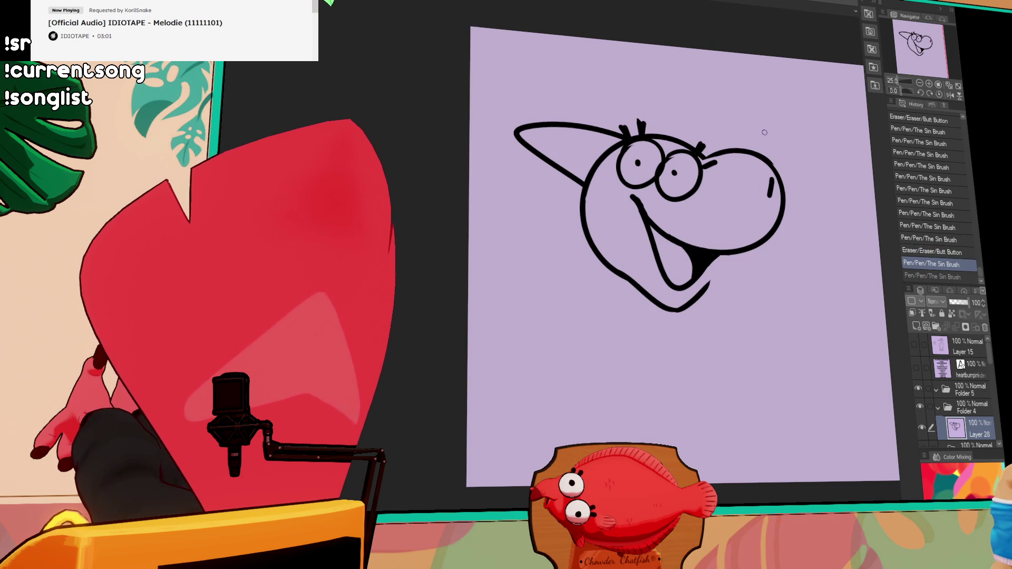
Draw the curved nostril line on the snout, undoing a rejected attempt
drag(728, 179, 751, 196)
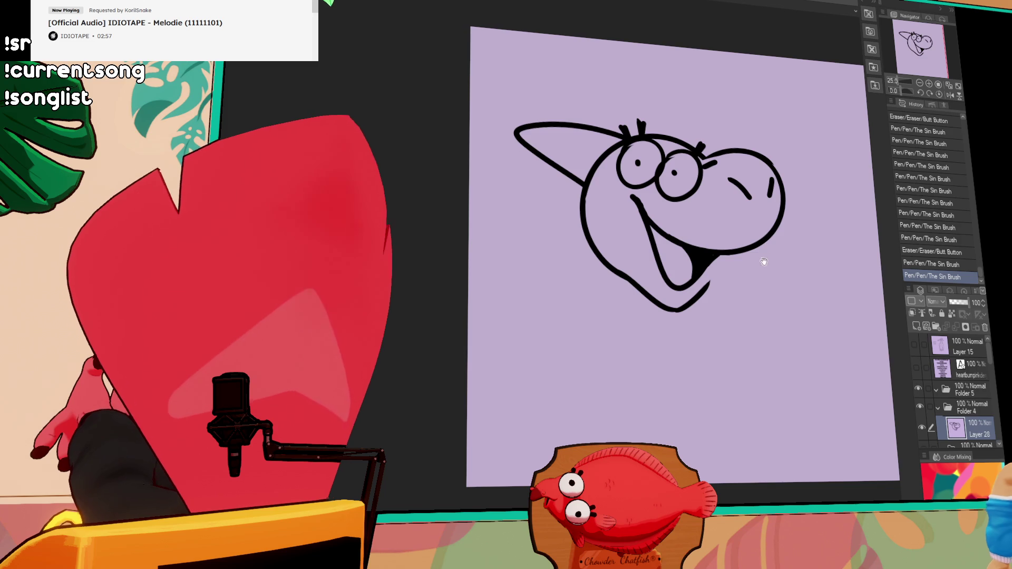
key(ctrl+z)
mouse_move(710, 283)
mouse_down()
mouse_move(715, 275)
mouse_move(689, 300)
mouse_up()
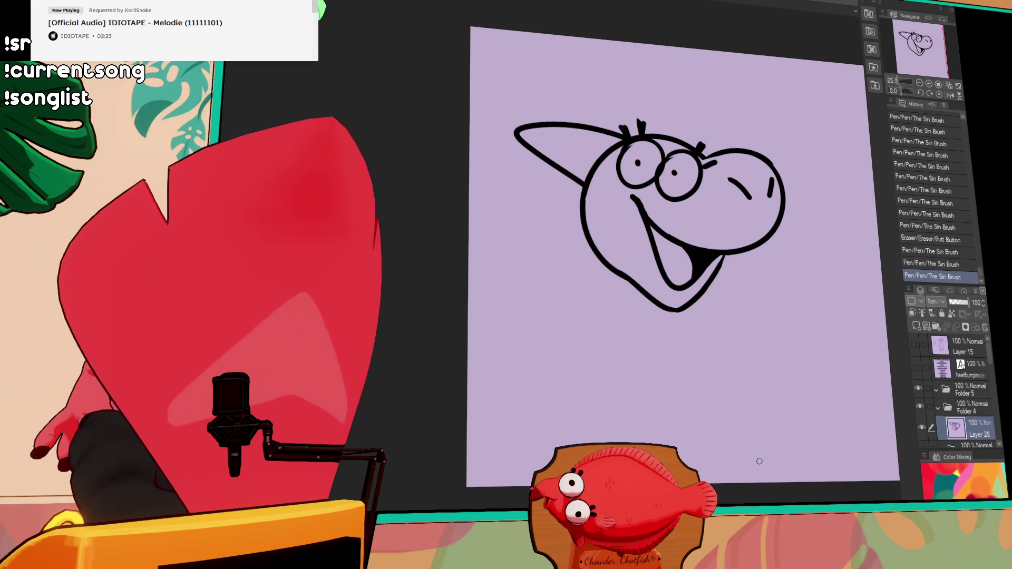
Undo stray mouth strokes and draw a small tooth curve inside the open mouth
key(ctrl+z)
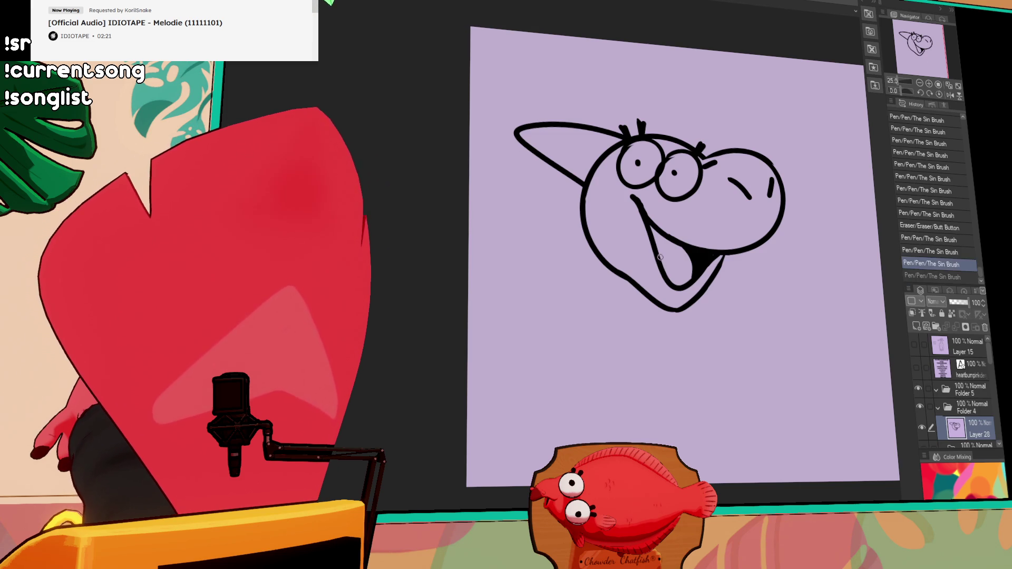
key(ctrl+z)
drag(661, 251, 671, 271)
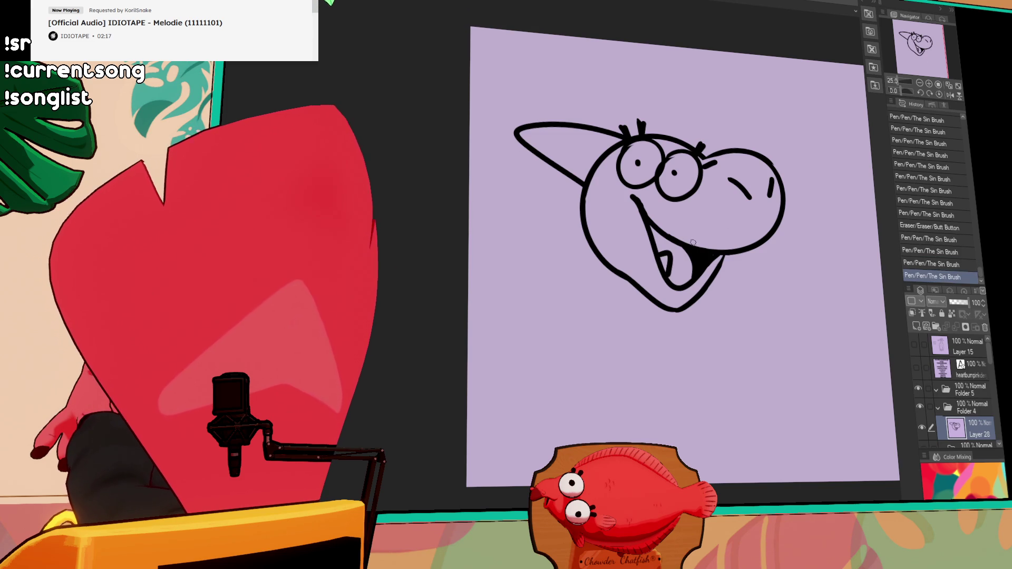
Erase part of the head's left outline and the lower-left chin line, opening a gap
drag(749, 255, 755, 271)
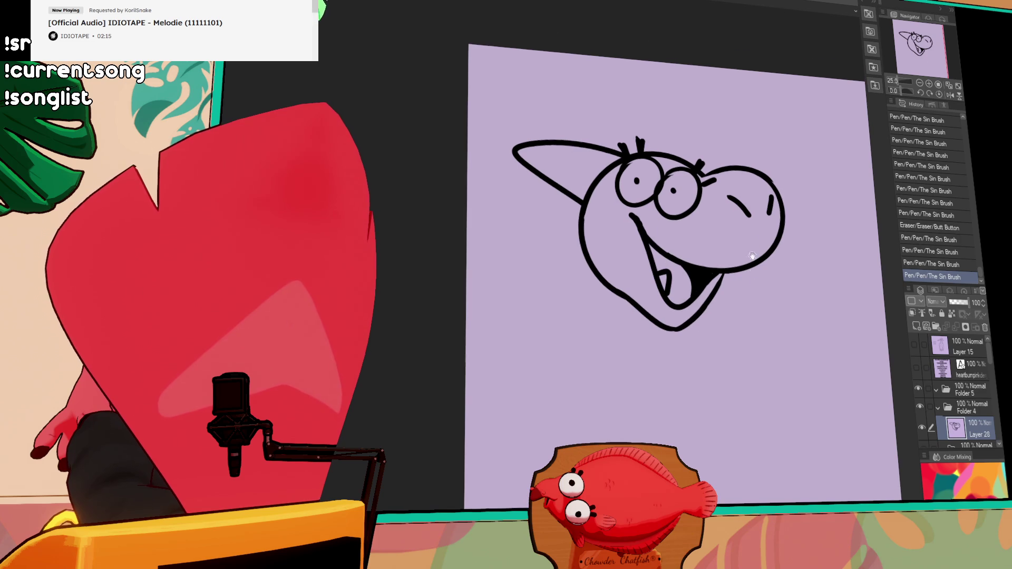
drag(767, 176, 770, 188)
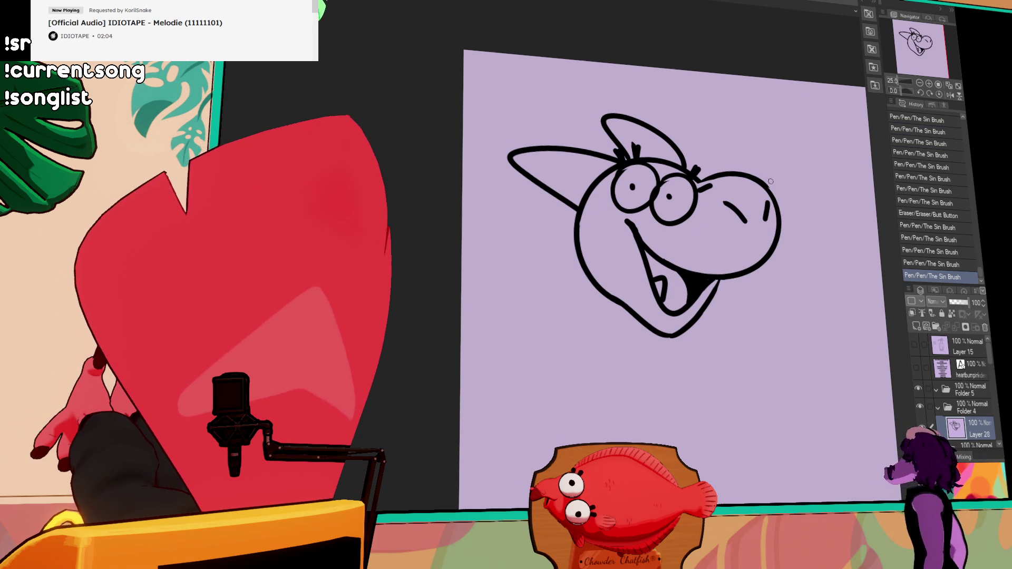
key(e)
mouse_move(585, 237)
mouse_down()
mouse_move(588, 267)
mouse_move(582, 218)
mouse_up()
drag(587, 269, 624, 307)
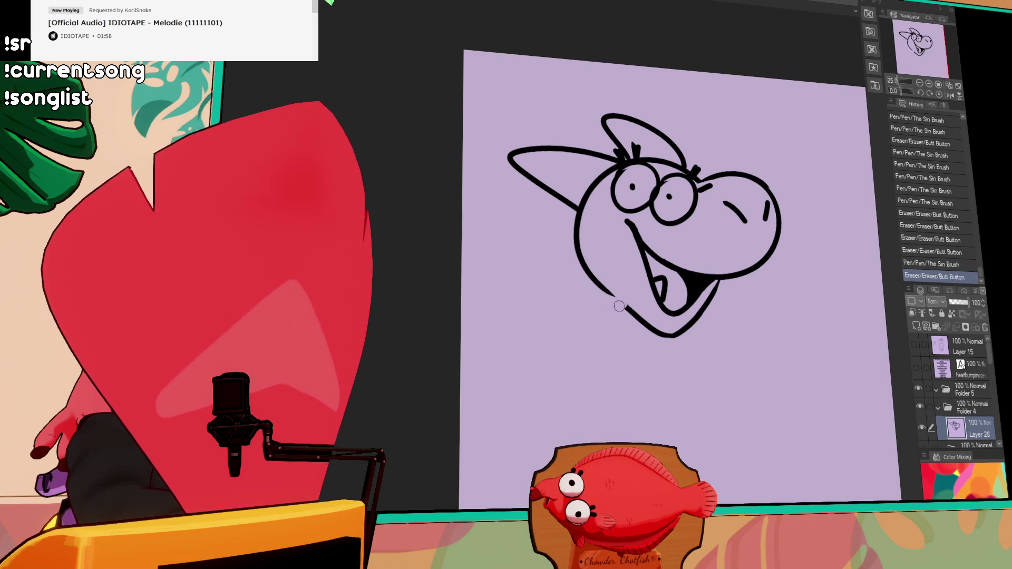
Try the left neck line several times, undoing and erasing the bad strokes
drag(563, 284, 569, 369)
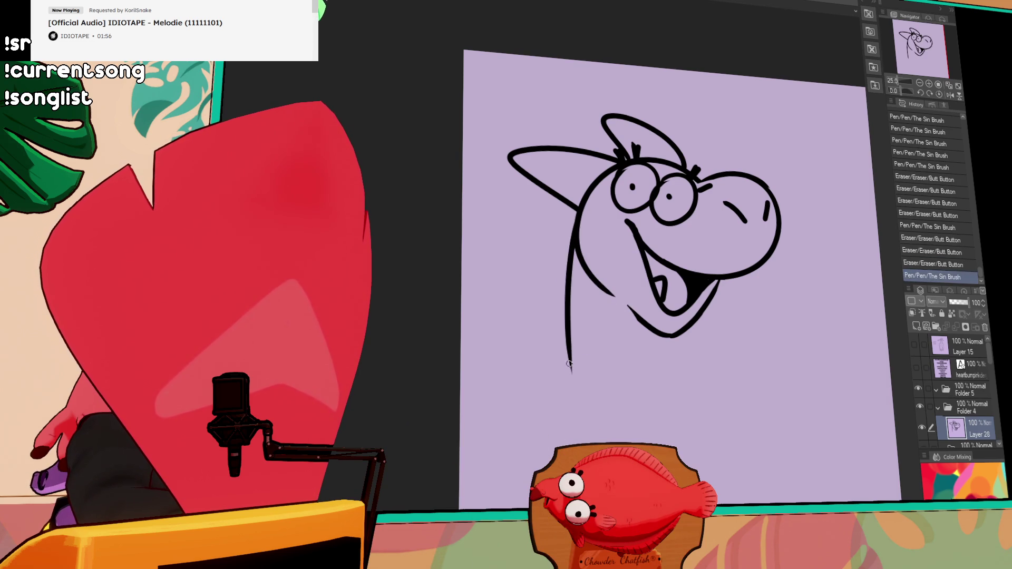
key(ctrl+z)
drag(584, 240, 579, 365)
drag(642, 321, 648, 347)
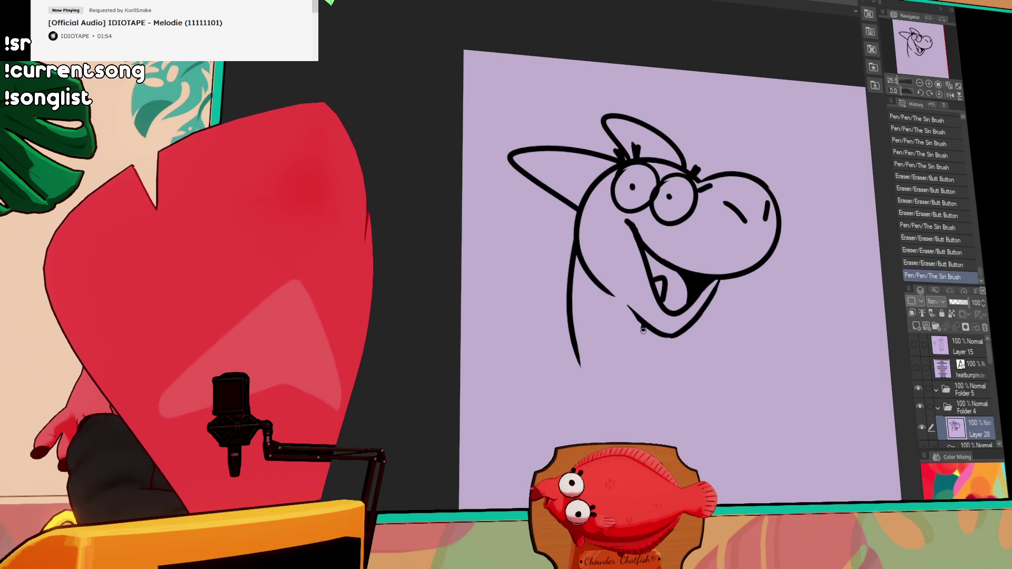
key(ctrl+z)
key(ctrl+z)
drag(629, 307, 648, 337)
Draw the left neck line to the canvas bottom and a rounded chest curve on the right
key(ctrl+z)
drag(577, 250, 590, 389)
mouse_move(640, 320)
mouse_down()
mouse_move(702, 367)
mouse_move(701, 355)
mouse_up()
drag(589, 369, 582, 345)
key(ctrl+z)
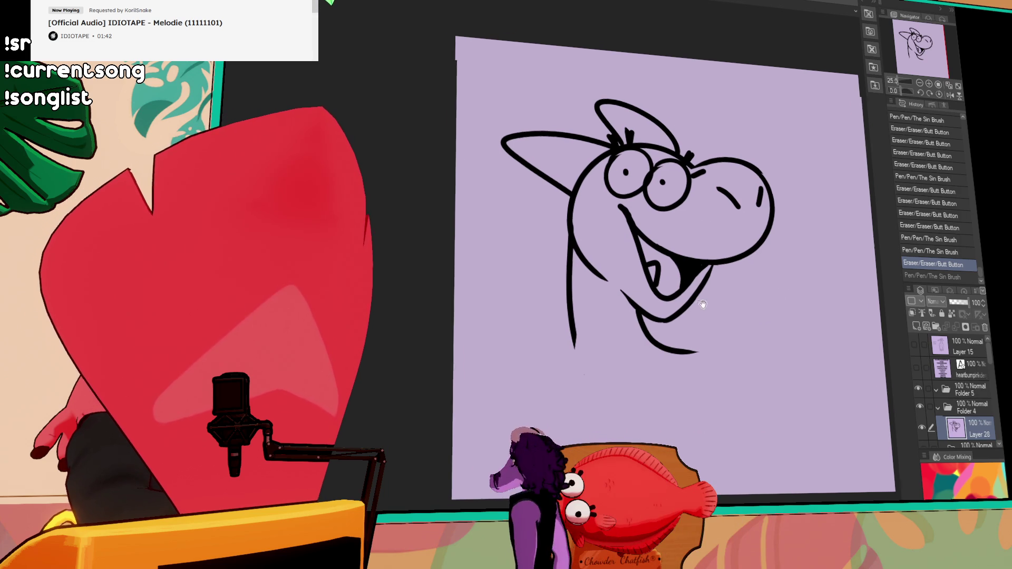
mouse_move(553, 352)
mouse_down()
mouse_move(553, 332)
mouse_move(474, 418)
mouse_move(484, 500)
mouse_up()
drag(651, 341, 720, 432)
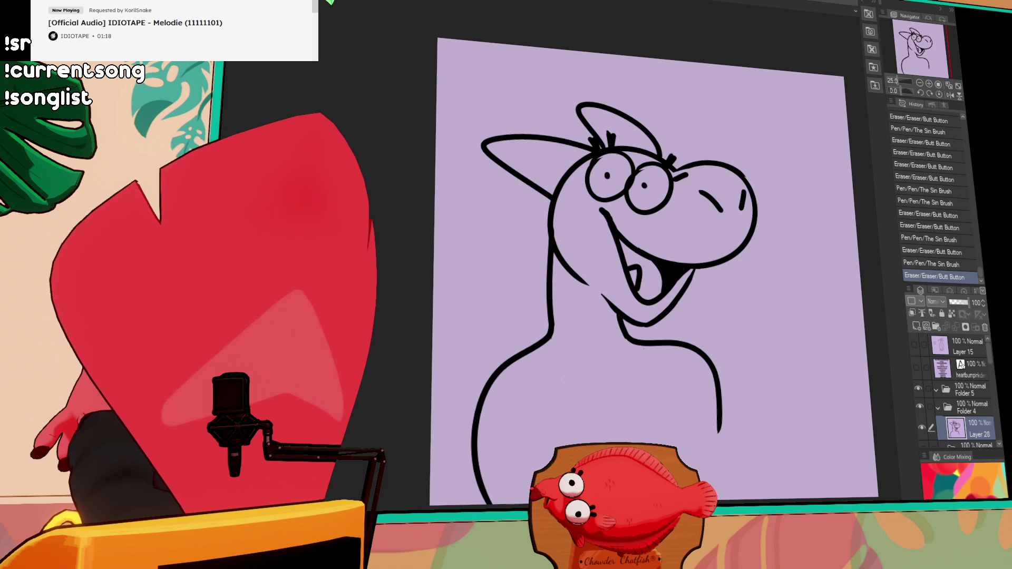
Test a stroke along the neck and undo it, cleaning a stray mark on the body
drag(678, 218, 712, 206)
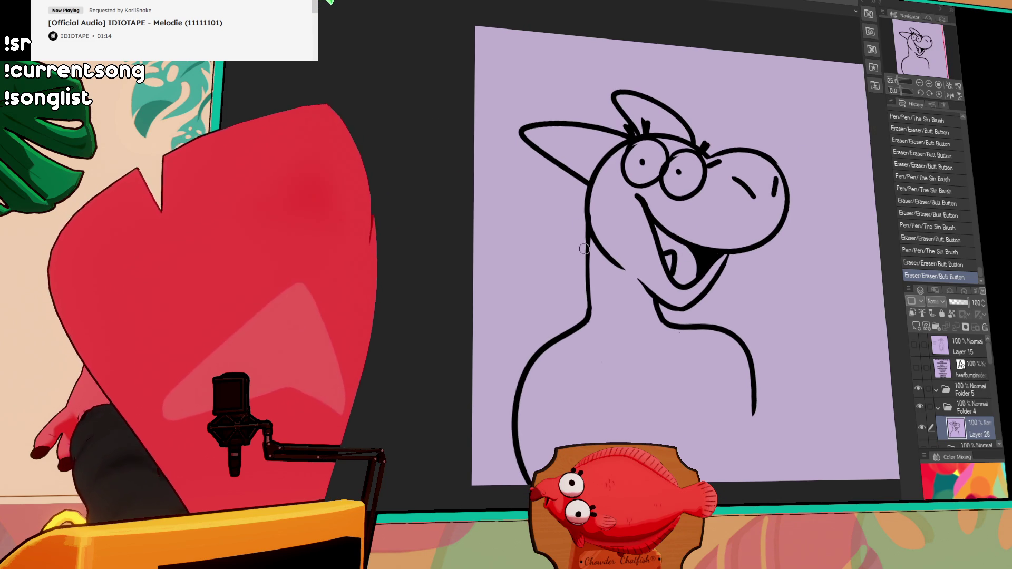
drag(585, 233, 597, 320)
key(ctrl+z)
key(ctrl+y)
key(ctrl+z)
drag(653, 267, 655, 230)
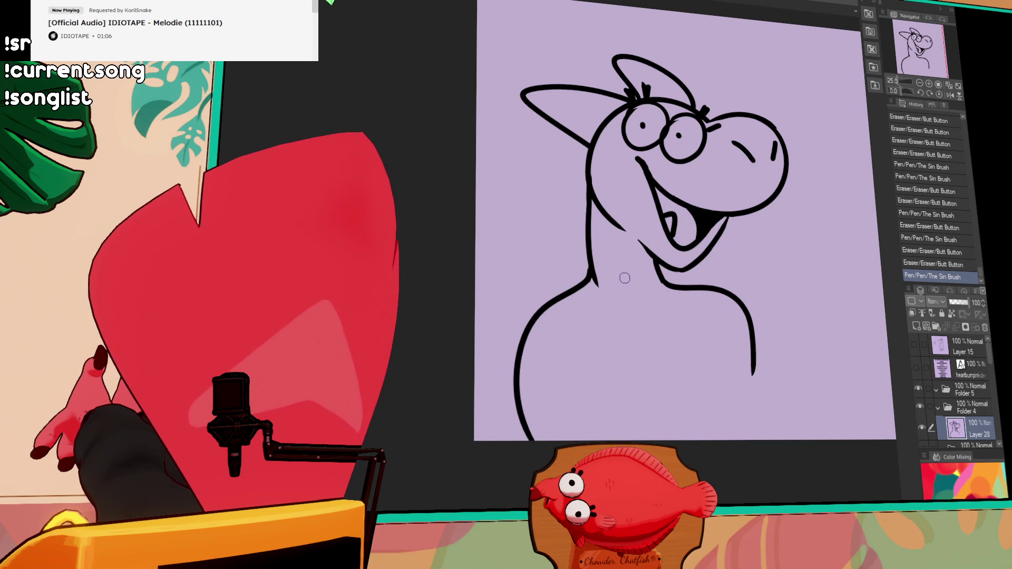
drag(598, 262, 593, 278)
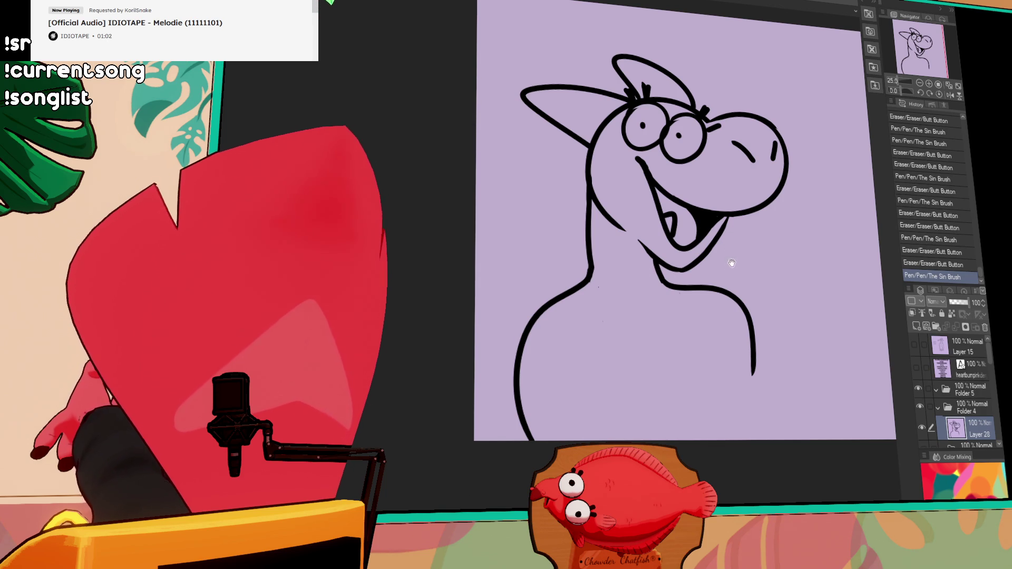
key(ctrl+z)
Draw a large round belly curve on the right and erase the old vertical body line
drag(693, 316, 838, 439)
key(ctrl+z)
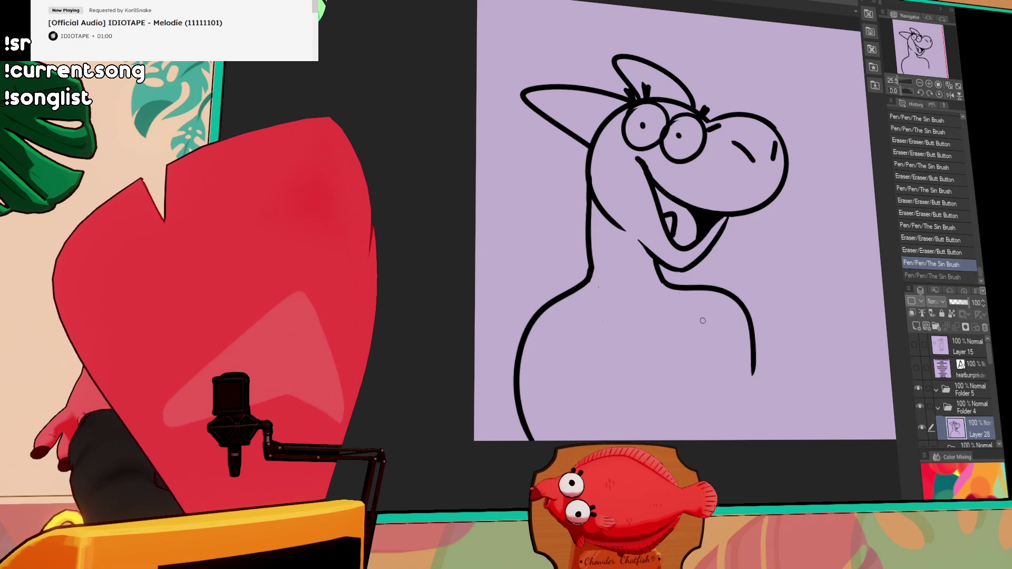
drag(703, 319, 838, 439)
mouse_move(754, 370)
mouse_down()
mouse_move(749, 324)
mouse_move(741, 339)
mouse_up()
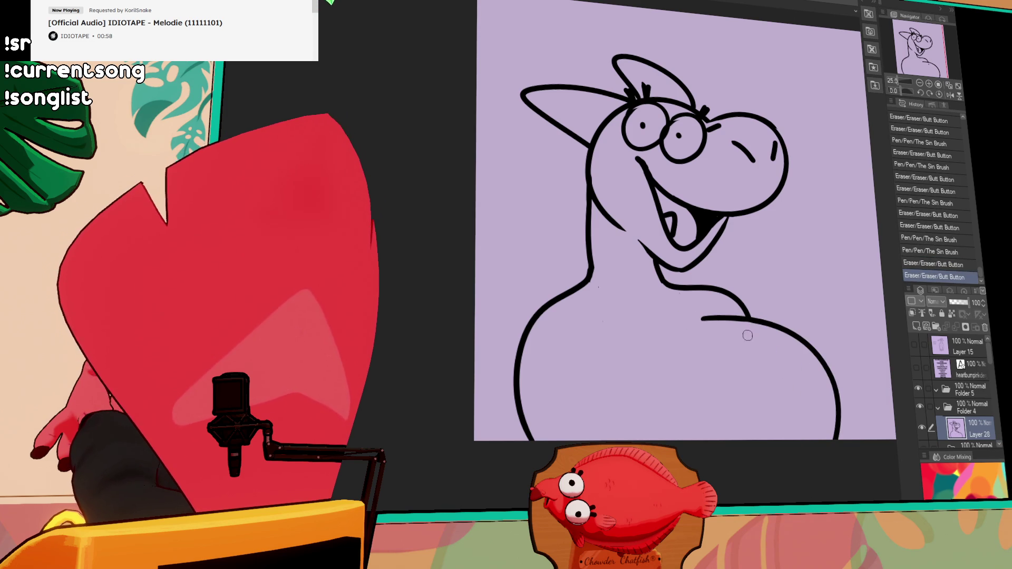
Redraw the short chest stroke above the belly curve with a small hook
drag(685, 314, 716, 316)
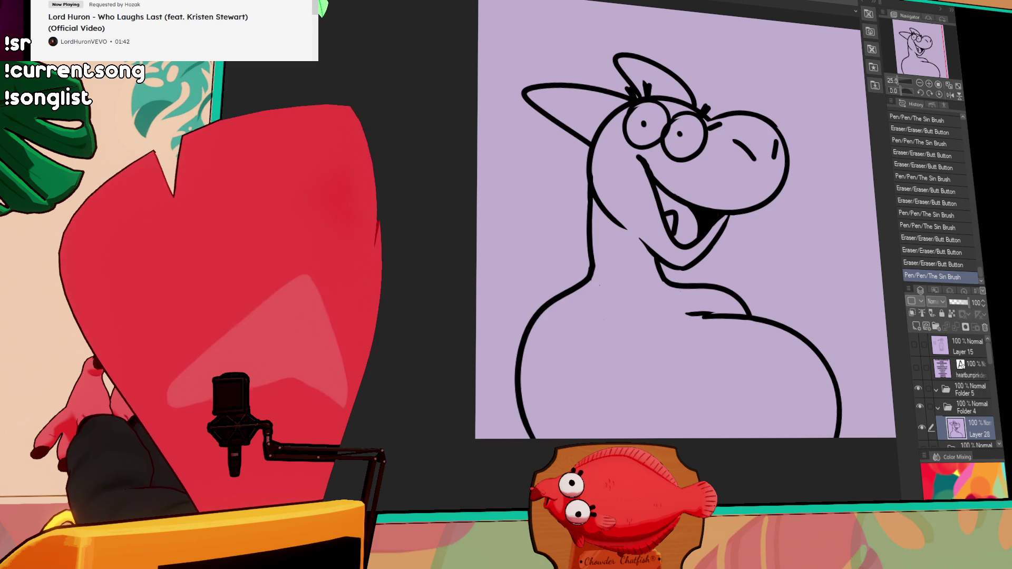
Clean up the chest hook and extend the left body line to the canvas bottom
drag(669, 309, 645, 308)
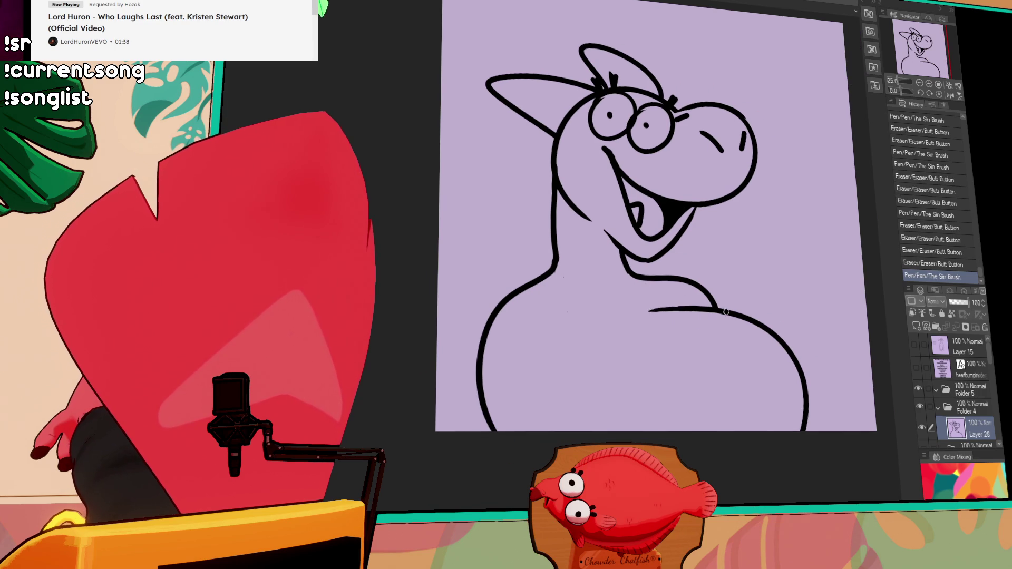
key(ctrl+z)
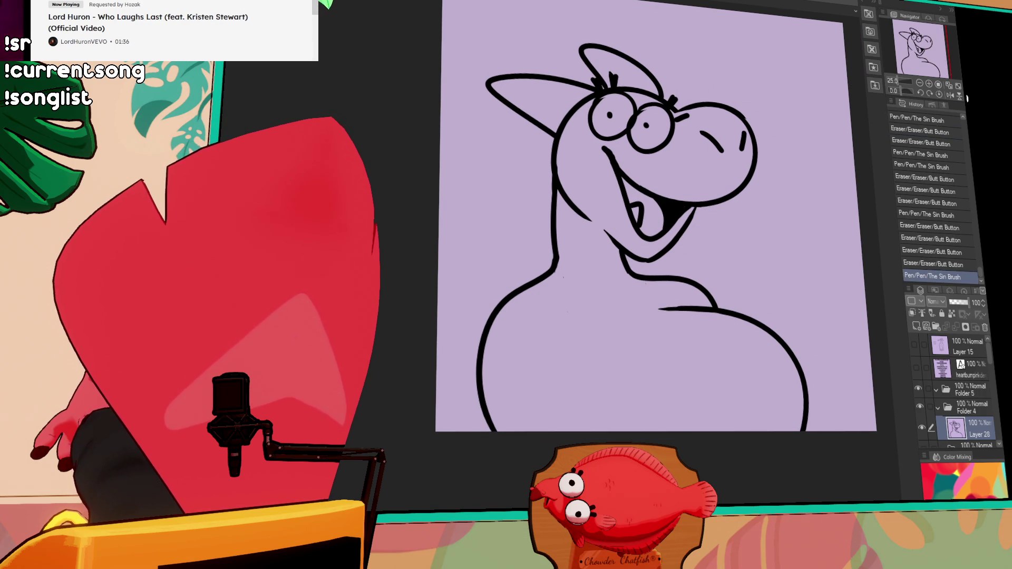
mouse_move(681, 328)
mouse_down()
mouse_move(748, 402)
mouse_move(756, 357)
mouse_up()
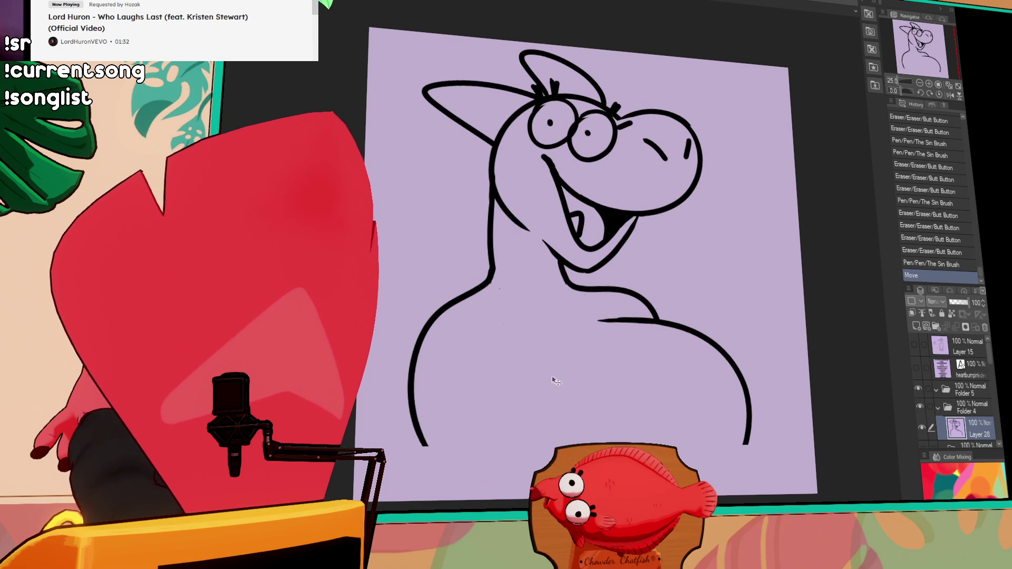
drag(420, 447, 432, 502)
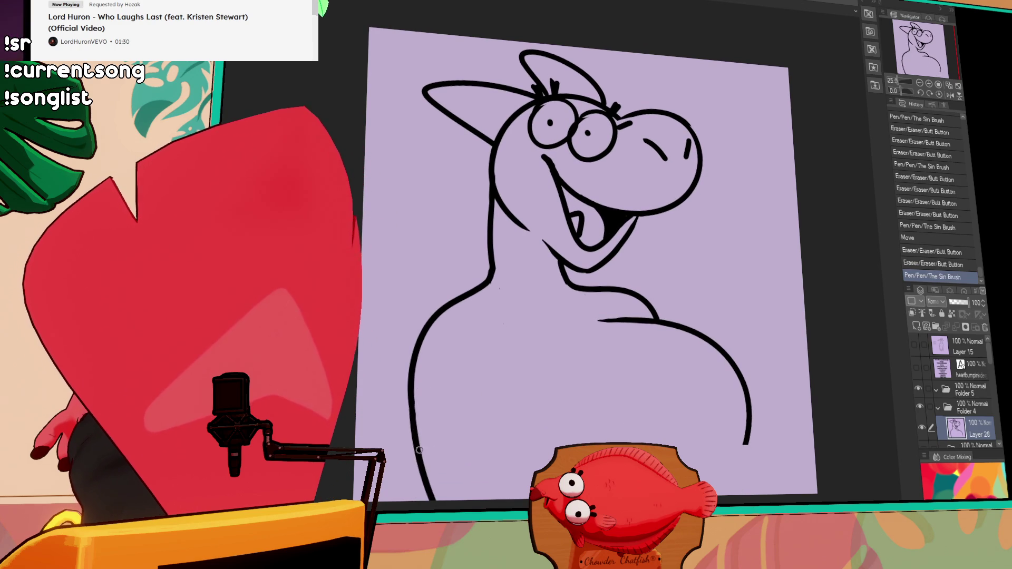
key(ctrl+y)
drag(500, 411, 531, 464)
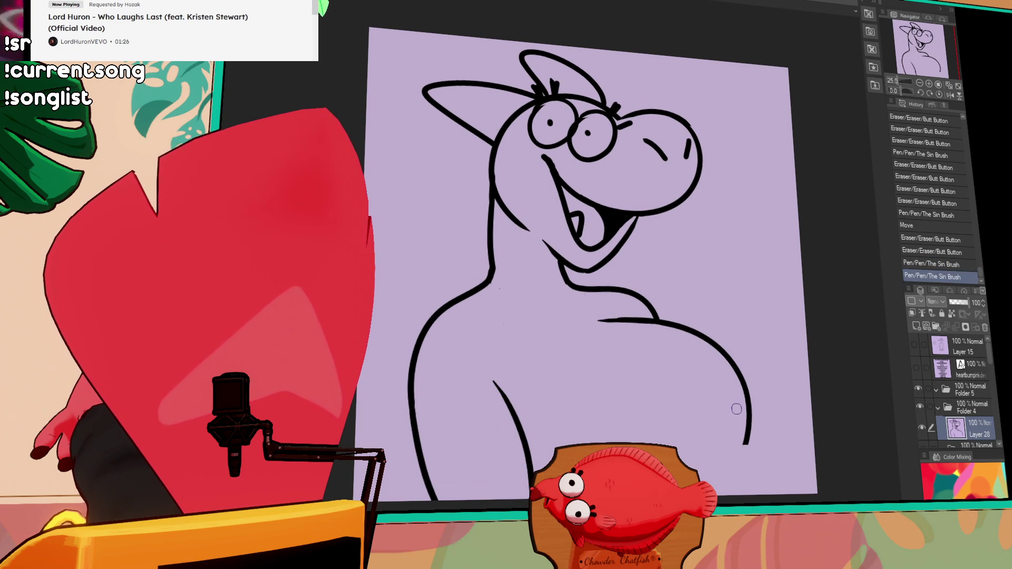
Try extending the right body line downward, undoing the stroke and repositioning the view
drag(747, 442, 703, 482)
key(ctrl+z)
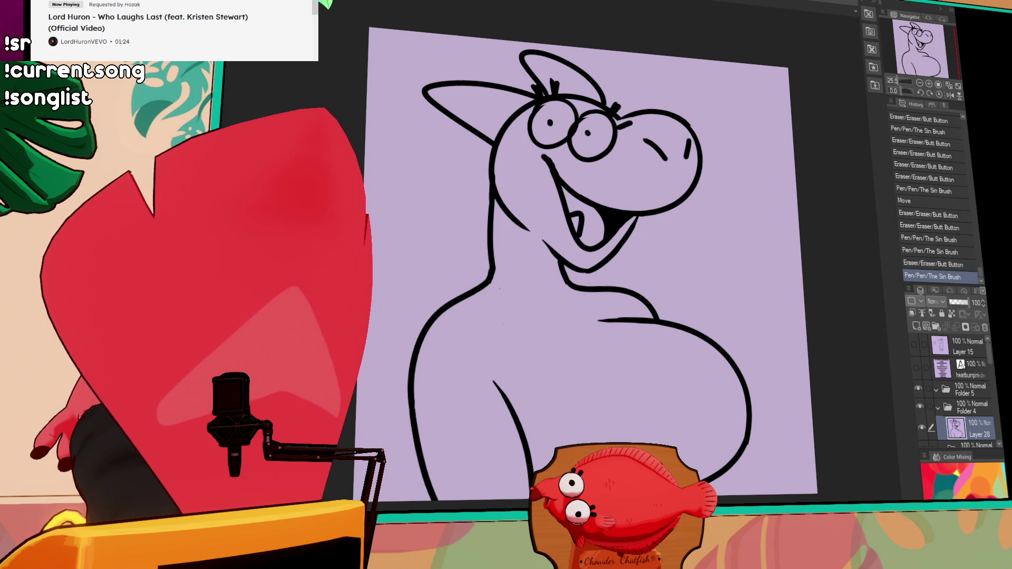
key(ctrl+z)
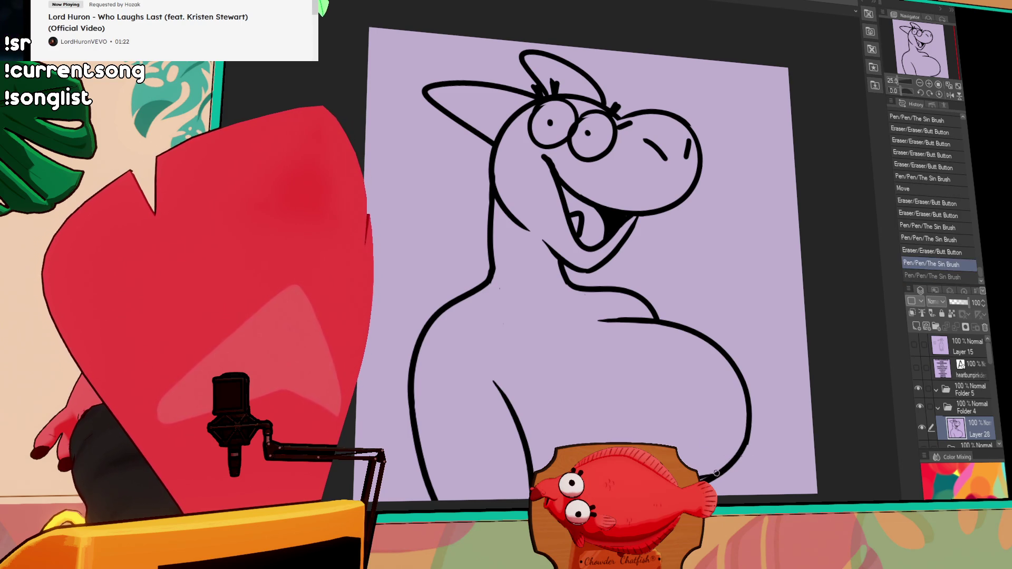
drag(708, 432, 721, 480)
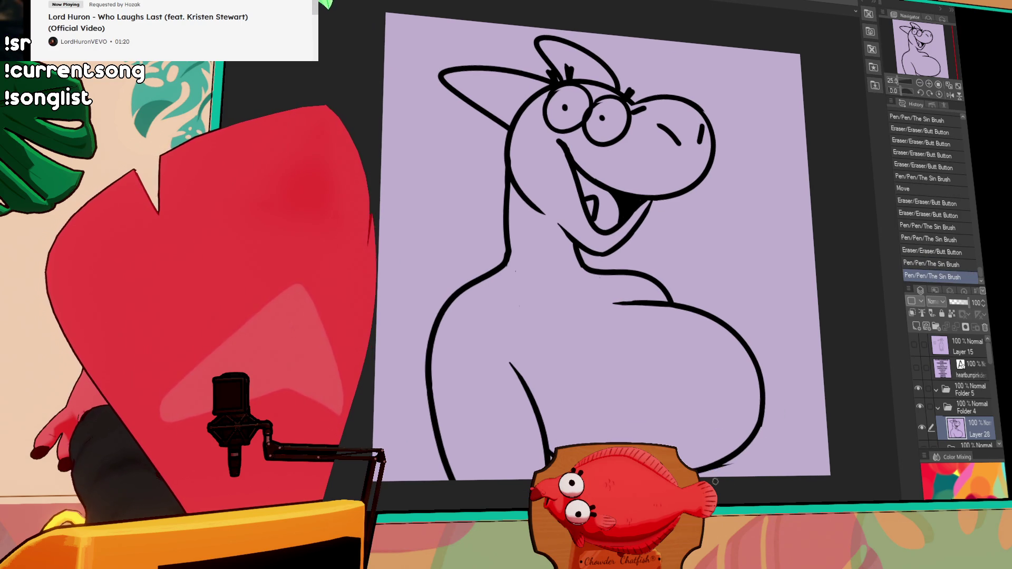
drag(681, 308, 672, 324)
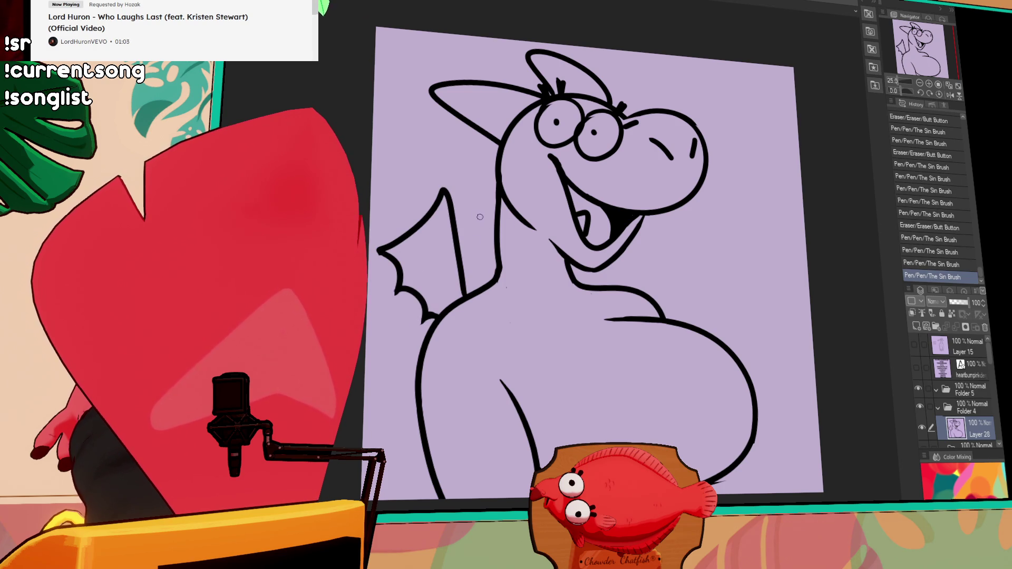
Draw a pointed wing behind the left shoulder, keeping the chest line after an undone erasure
key(ctrl+z)
drag(459, 214, 484, 198)
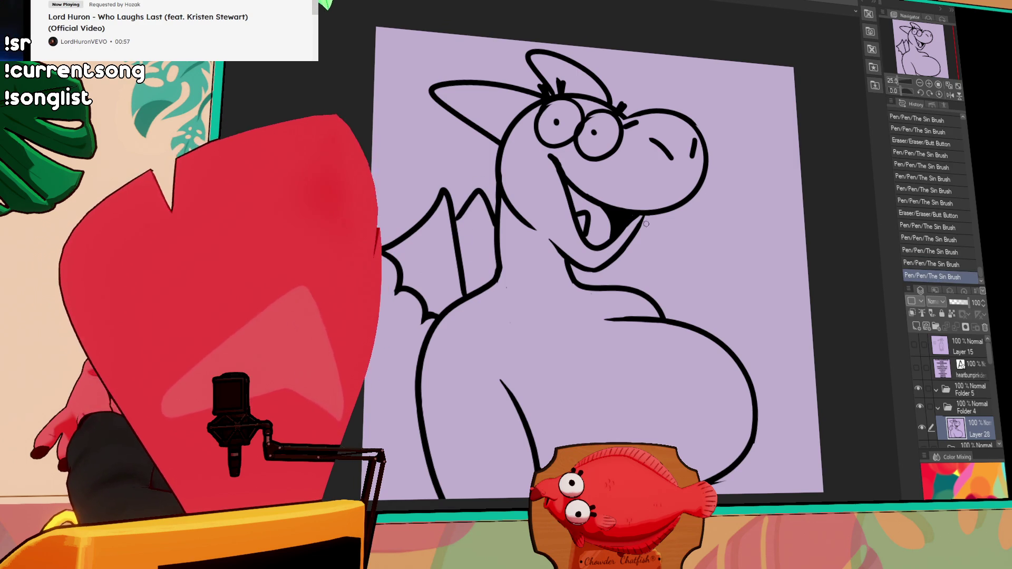
drag(693, 294, 696, 269)
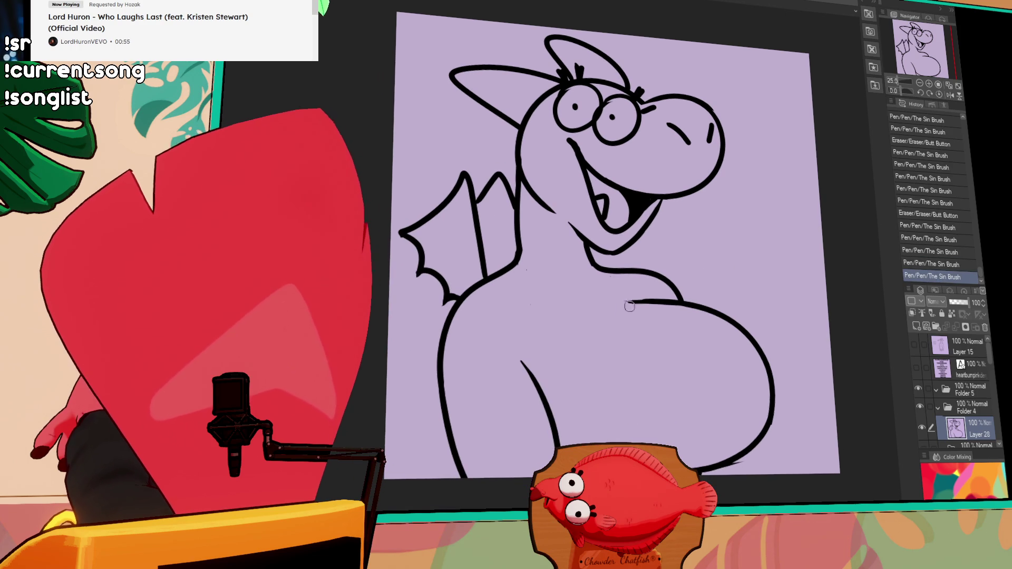
drag(674, 304, 617, 309)
key(ctrl+z)
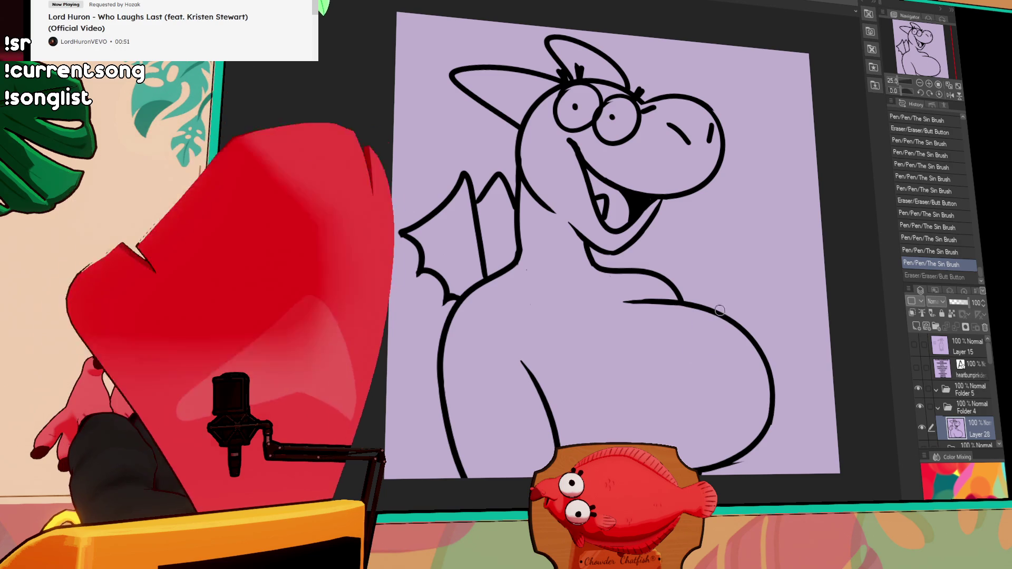
drag(713, 339, 697, 348)
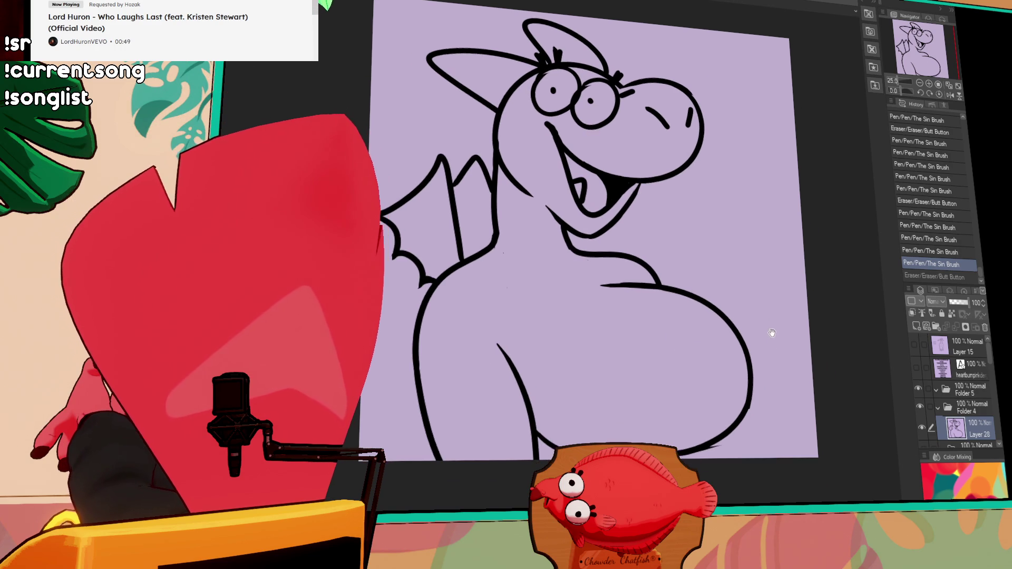
drag(780, 360, 779, 354)
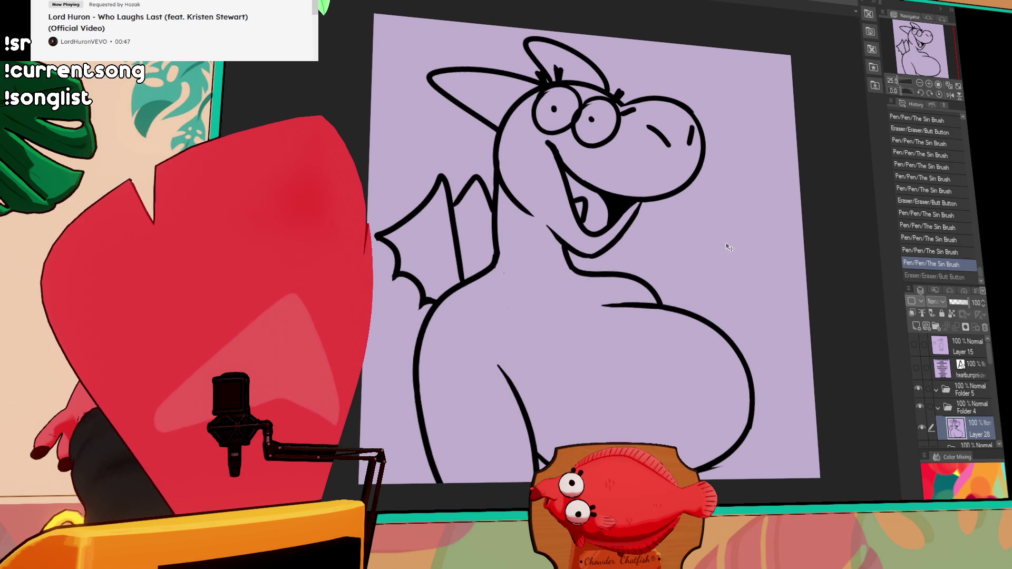
Nudge the line art right, make it a reference layer and add a raster layer beneath it
drag(686, 190, 707, 193)
key(ctrl+alt+r)
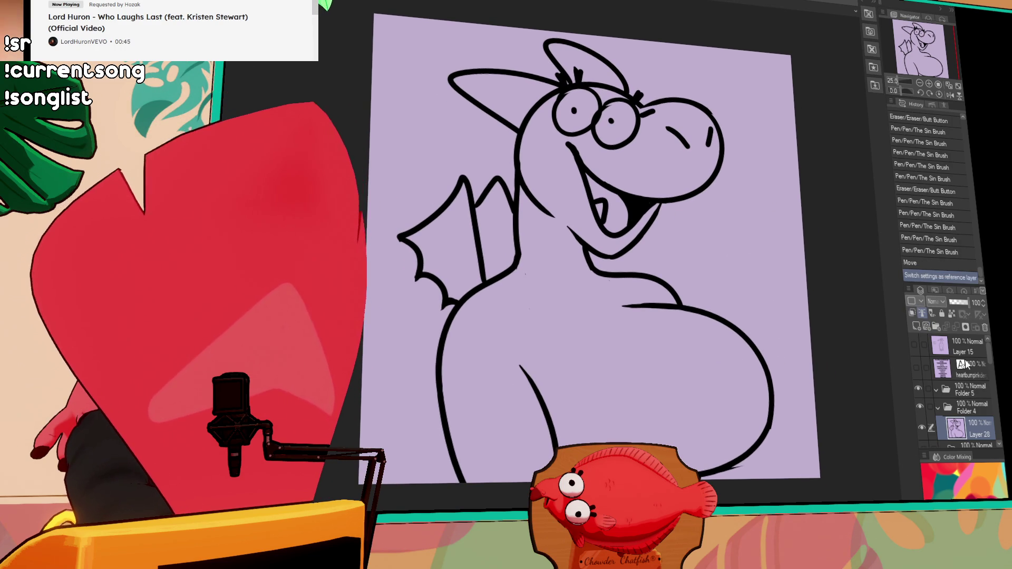
click(919, 328)
drag(971, 427, 974, 447)
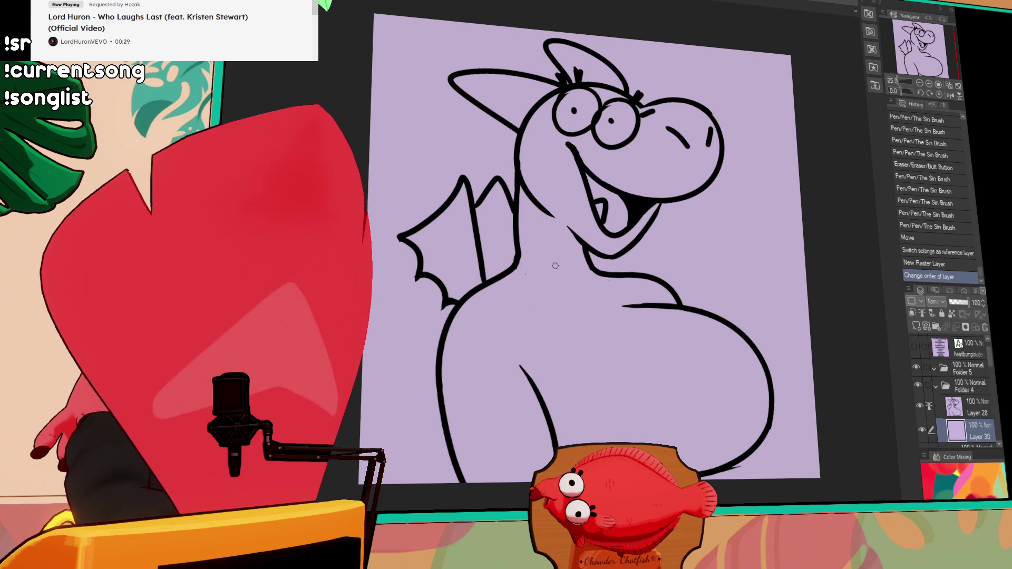
Merge a neck stroke down, add a colour layer below and fill the body pink
drag(585, 254, 660, 277)
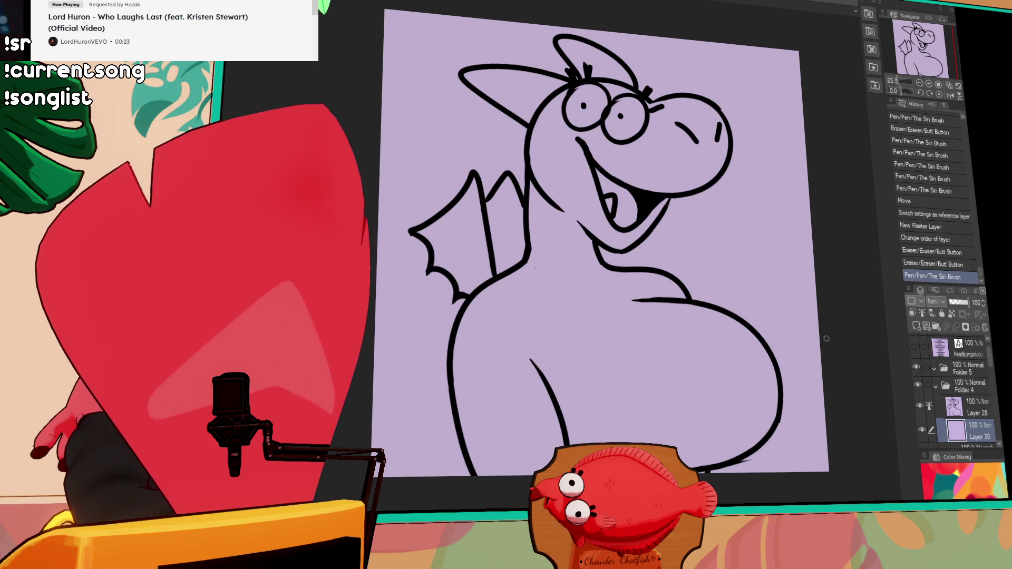
click(956, 327)
click(917, 327)
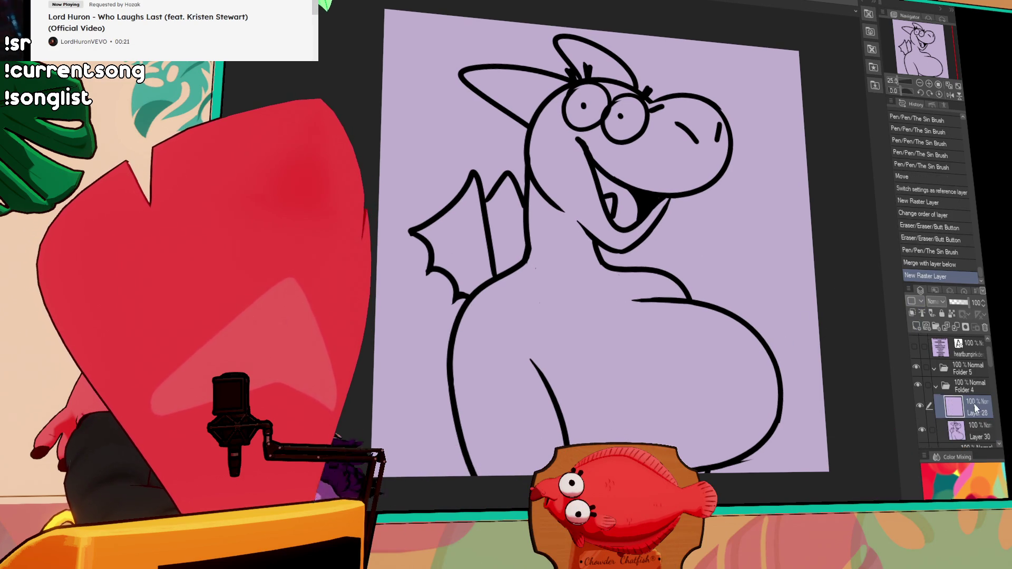
drag(976, 409, 973, 436)
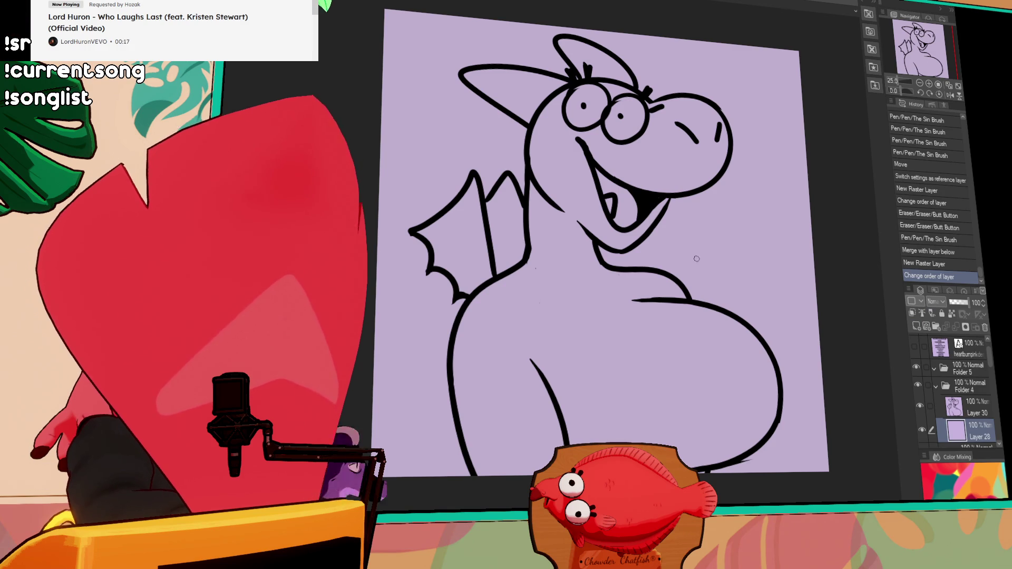
click(688, 361)
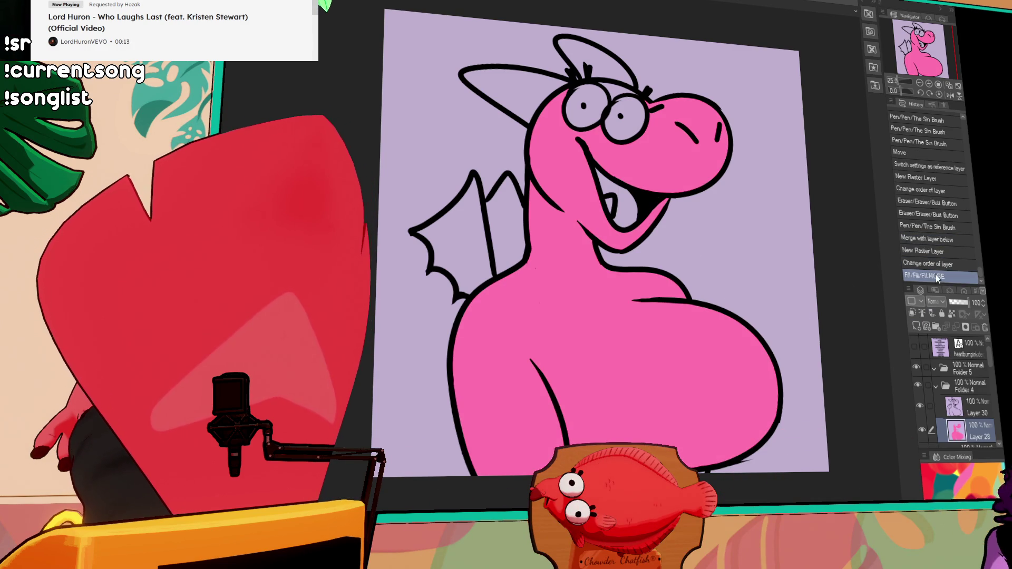
Fill the wing pink, both ears tan, and the eyes and tooth white
click(480, 271)
click(451, 253)
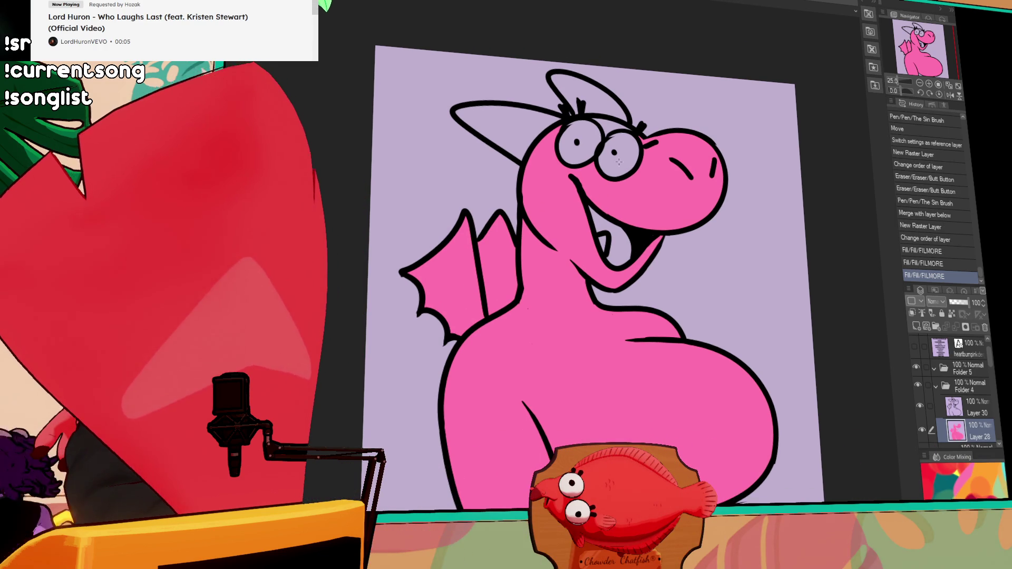
click(506, 122)
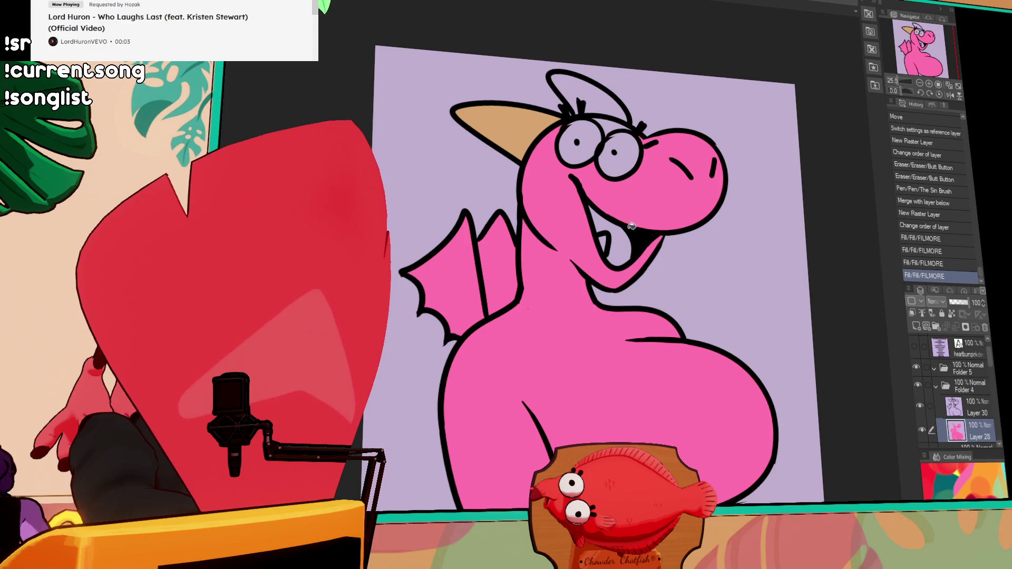
click(593, 91)
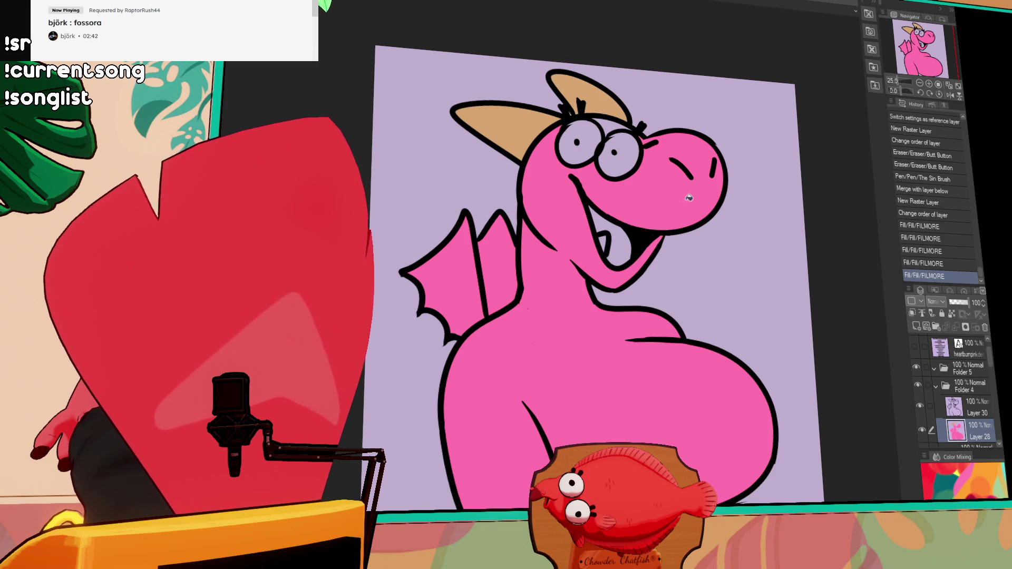
click(603, 119)
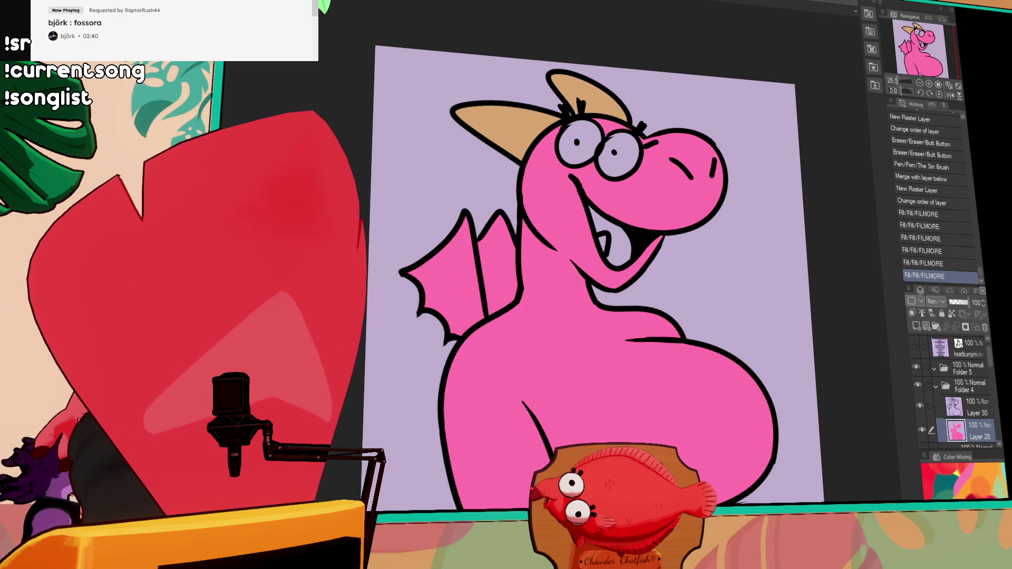
click(573, 144)
click(620, 155)
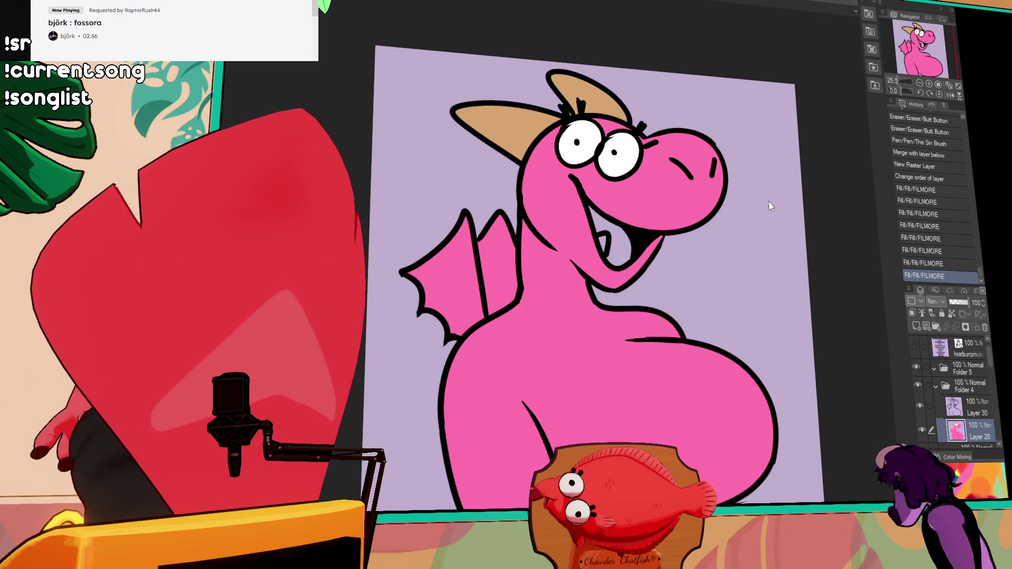
click(605, 244)
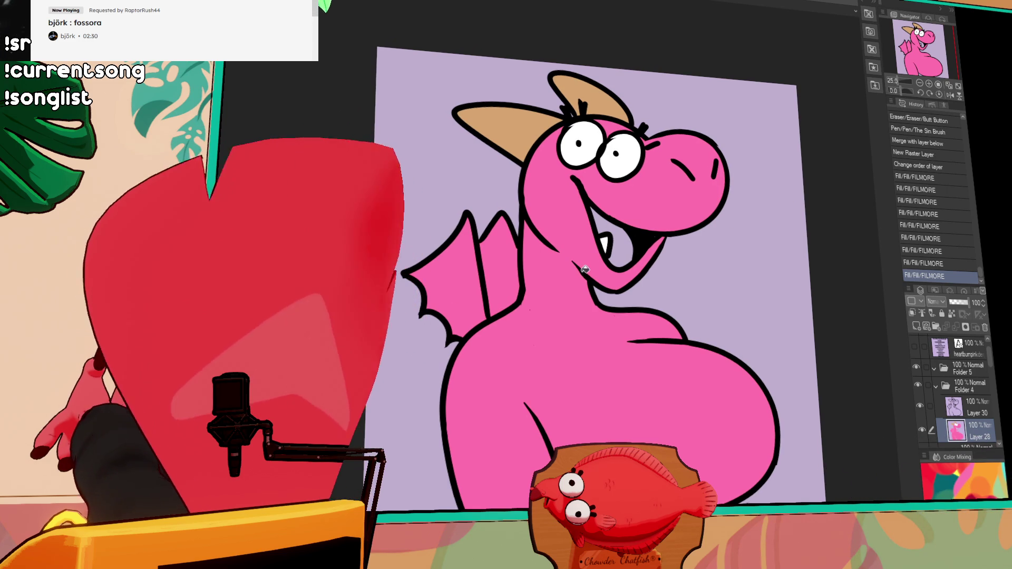
scroll(676, 243, down, 2)
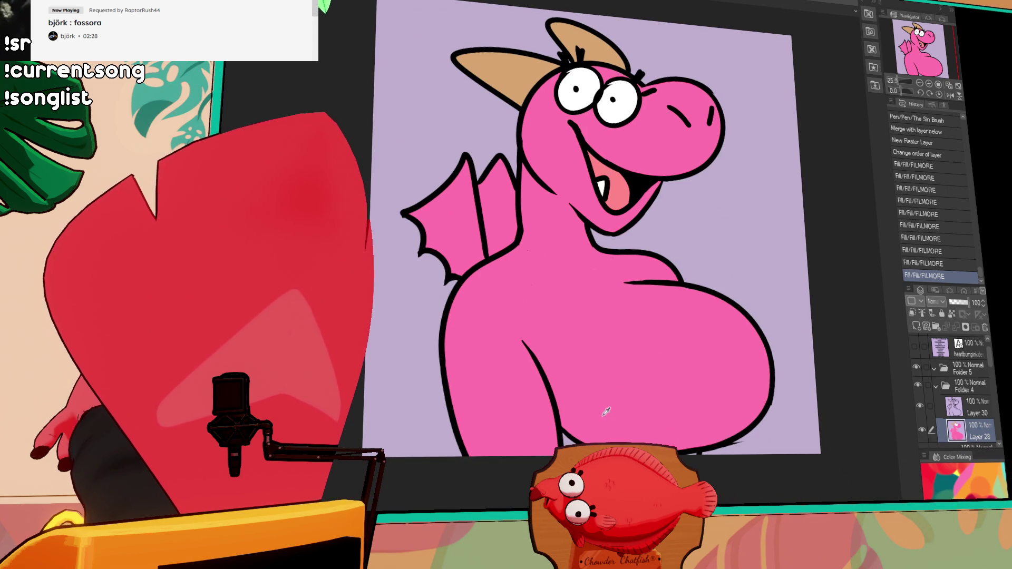
On the line-art layer, draw the curved belly outline after a couple of touch-up strokes
drag(566, 433, 563, 437)
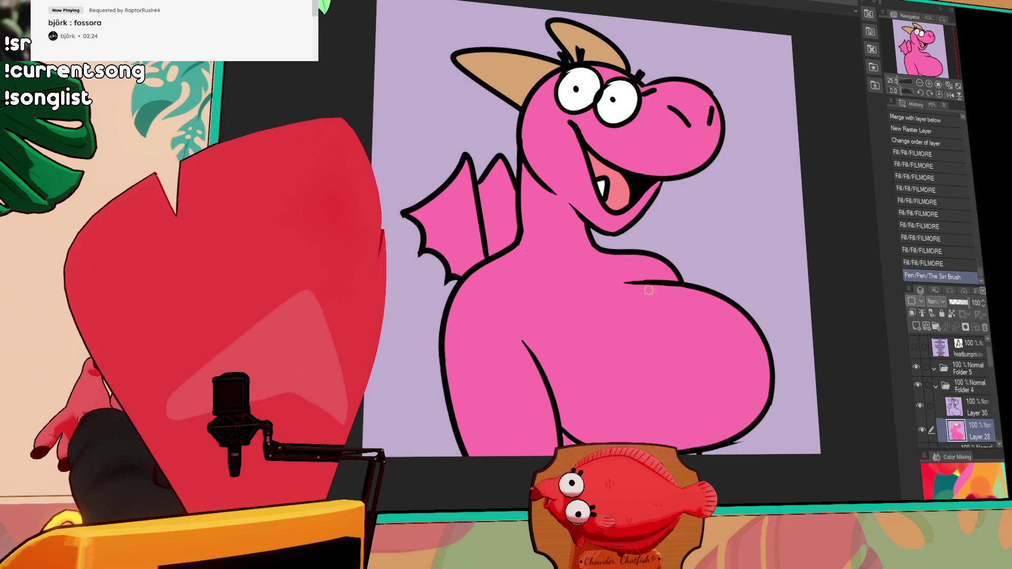
drag(648, 302, 657, 305)
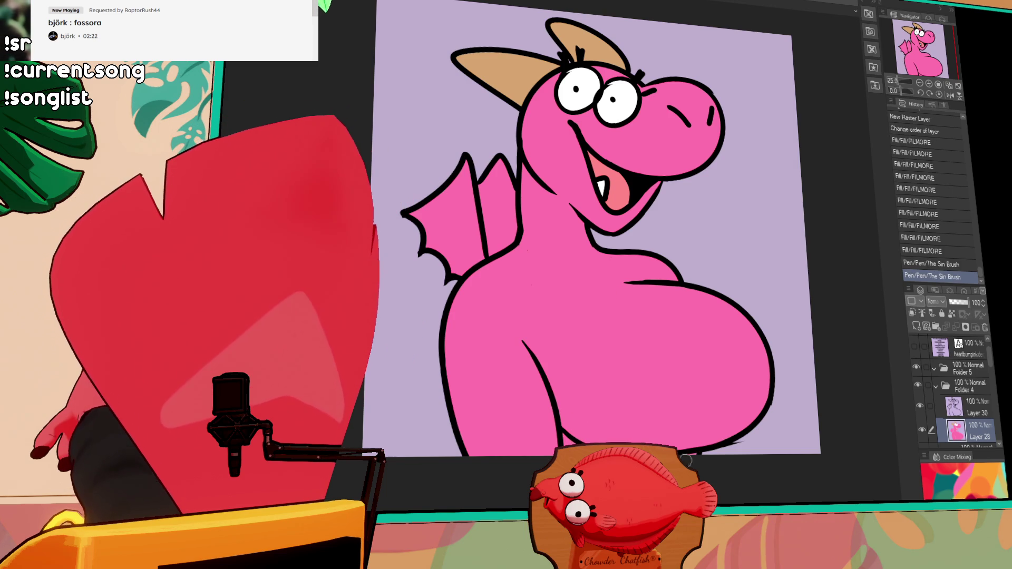
scroll(835, 219, up, 2)
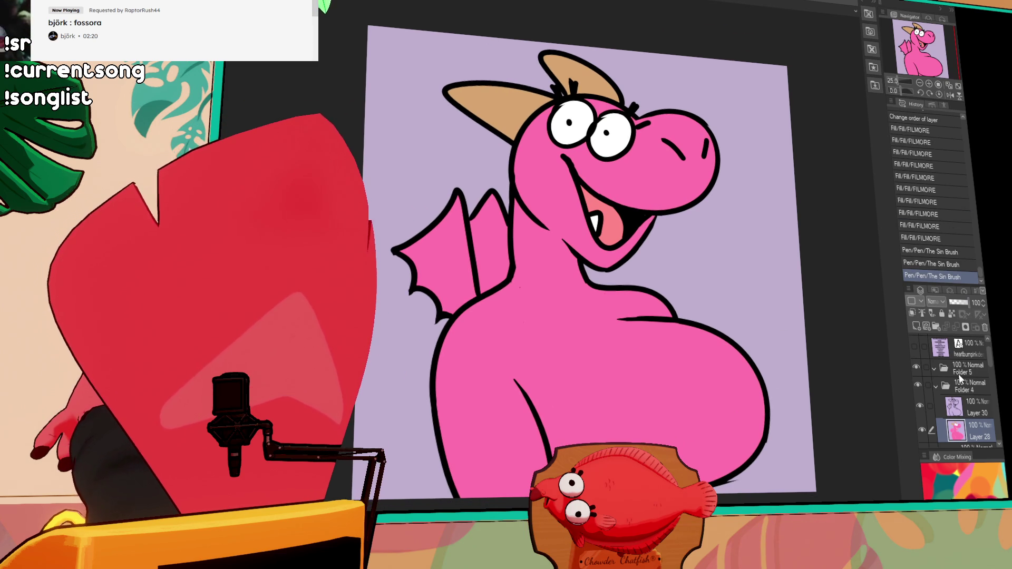
key(alt+bracketright)
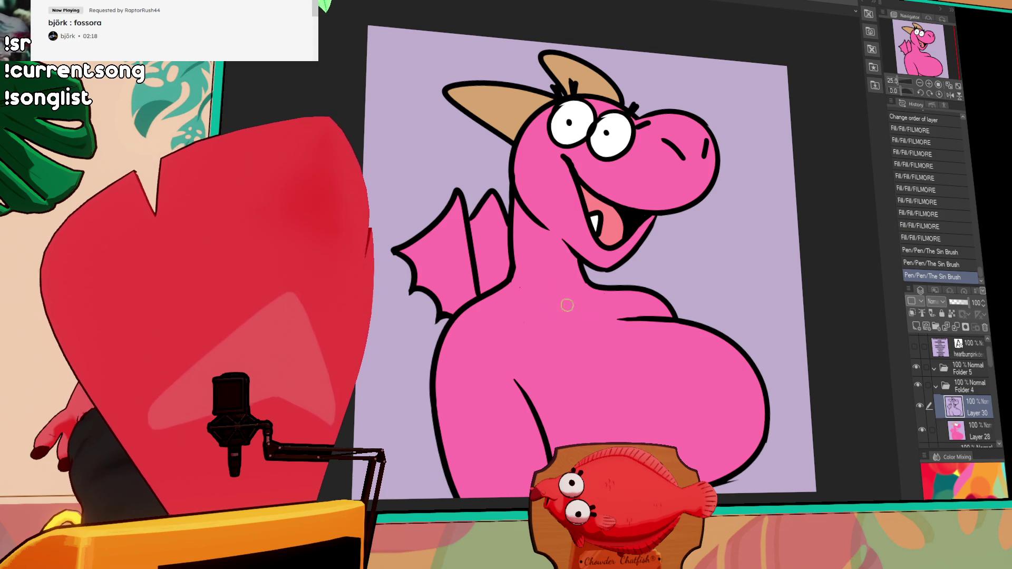
drag(651, 336, 673, 331)
key(ctrl+z)
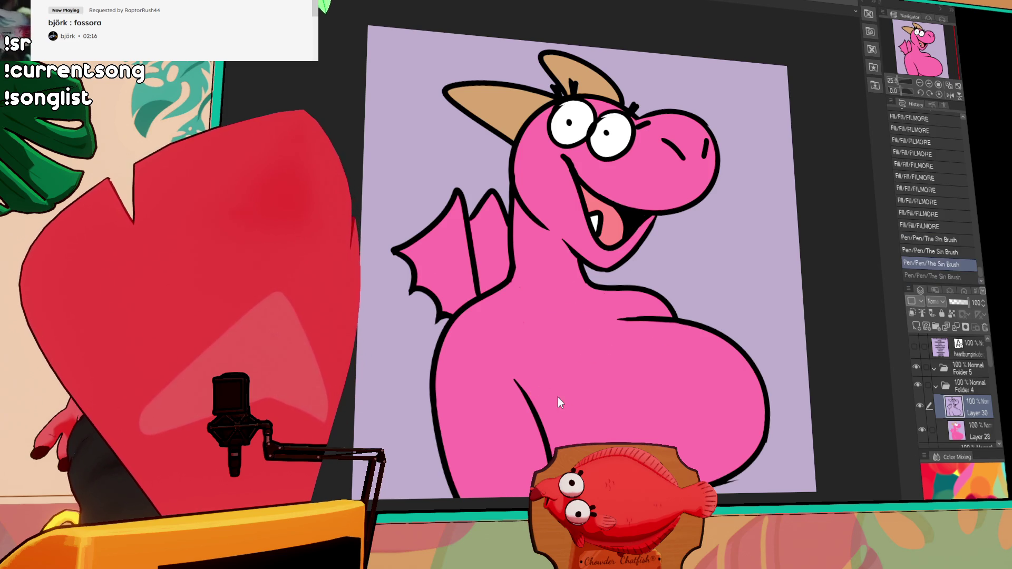
drag(532, 400, 673, 323)
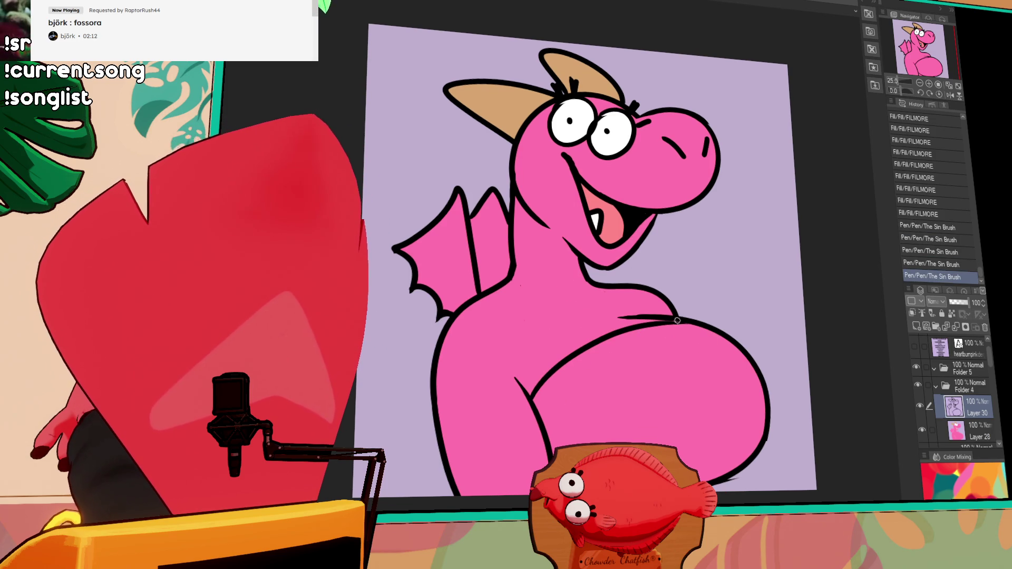
Return to the colour layer and fill the belly green
drag(808, 243, 821, 229)
key(alt+bracketleft)
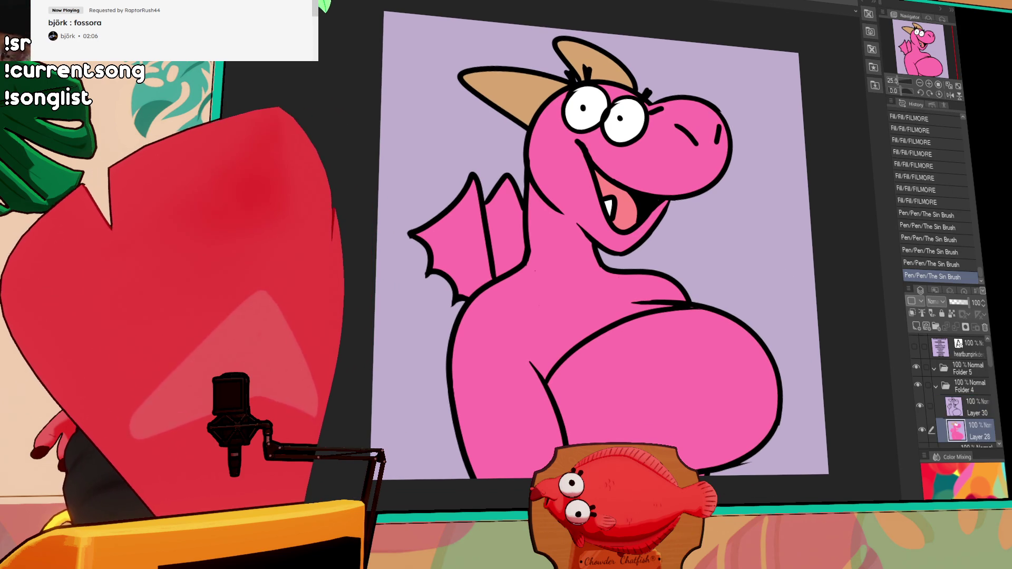
click(668, 403)
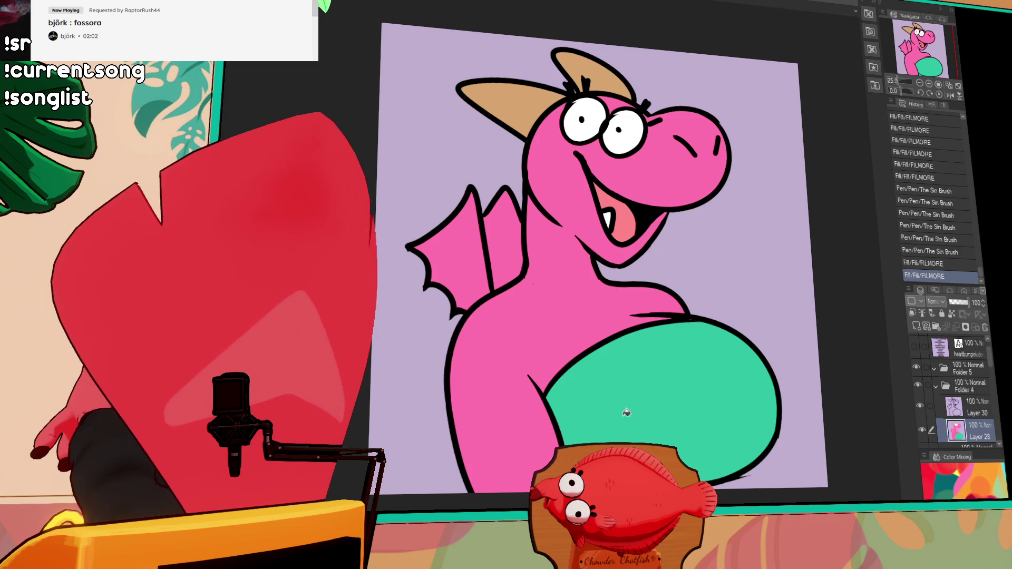
Draw light pink boundary lines down the neck and chest, closing gaps after a leaked fill
drag(736, 403, 746, 405)
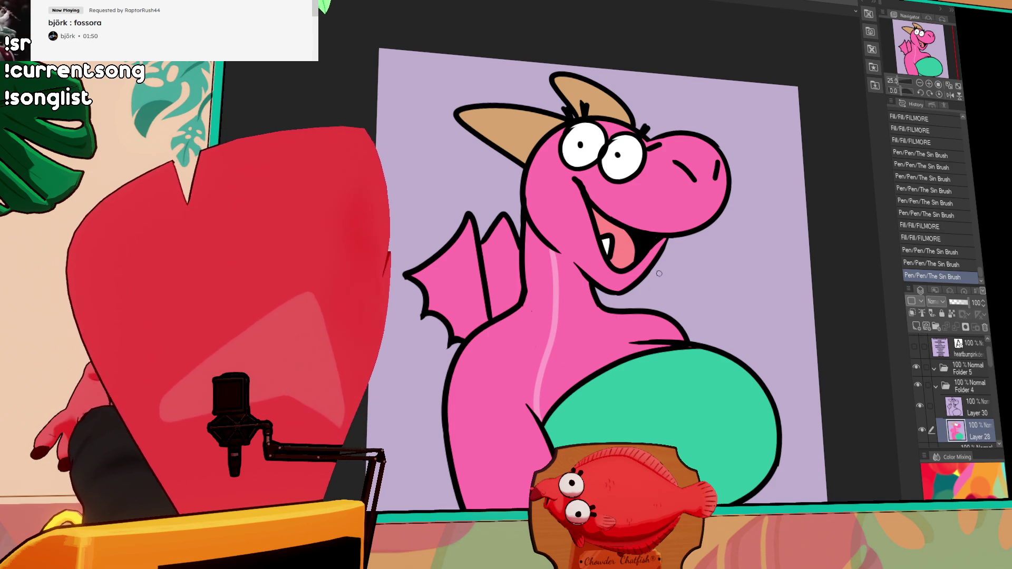
drag(656, 341, 615, 318)
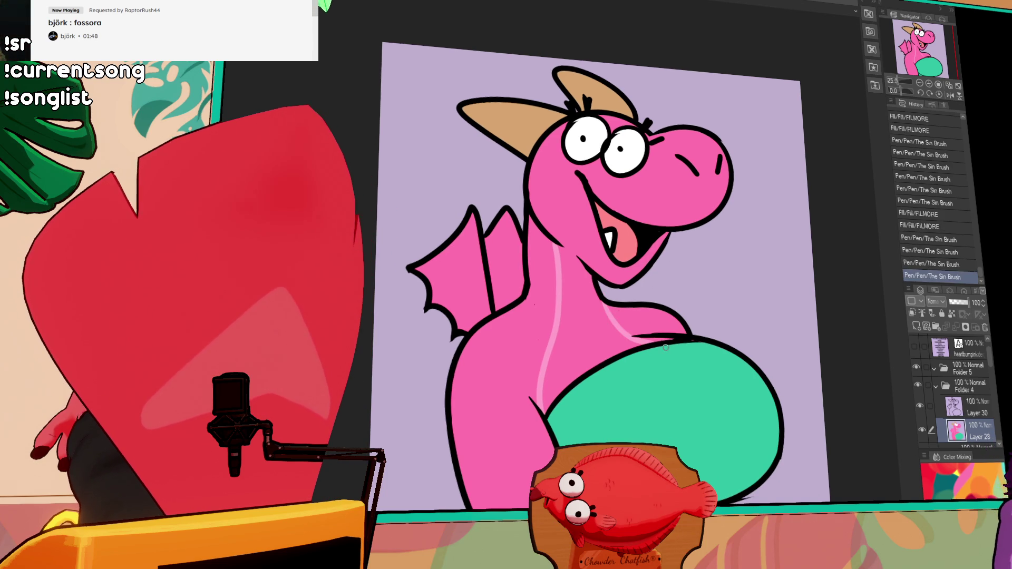
click(635, 308)
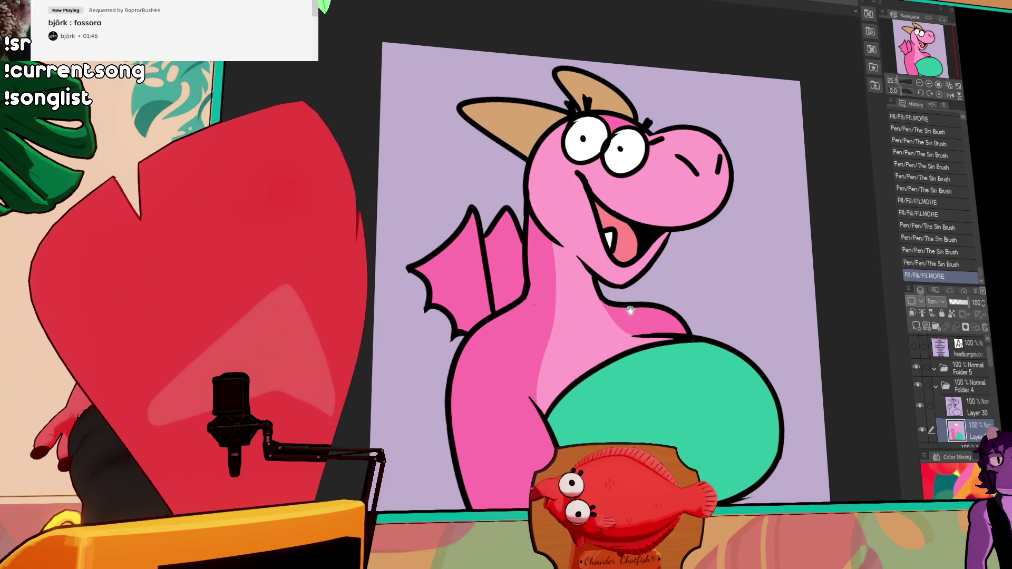
key(ctrl+z)
key(ctrl+z)
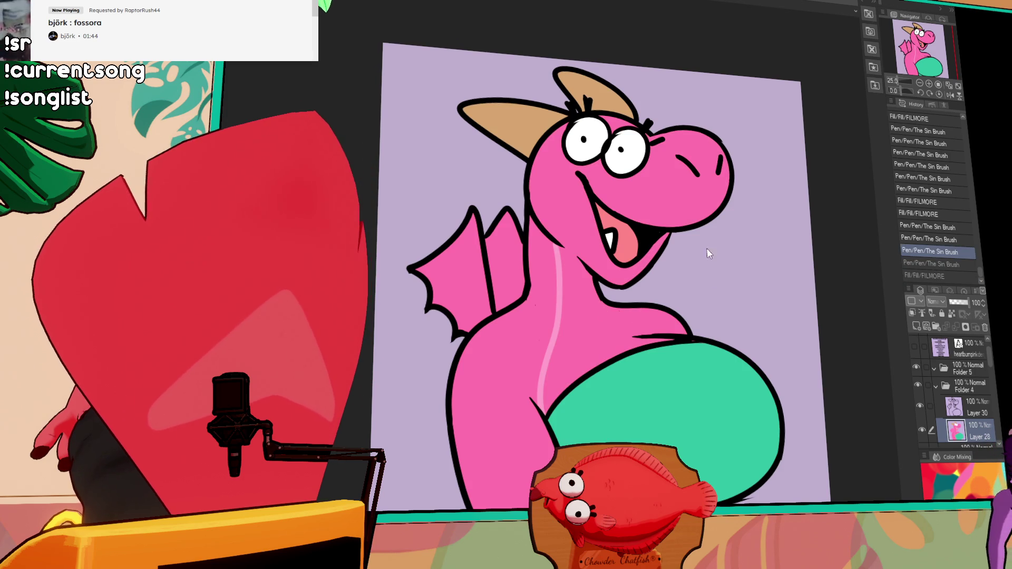
drag(682, 280, 706, 347)
drag(599, 324, 668, 405)
Fill the chest stripe light pink and thicken the chest outline
click(616, 344)
click(628, 335)
key(ctrl+z)
key(ctrl+z)
double_click(637, 404)
scroll(727, 315, up, 2)
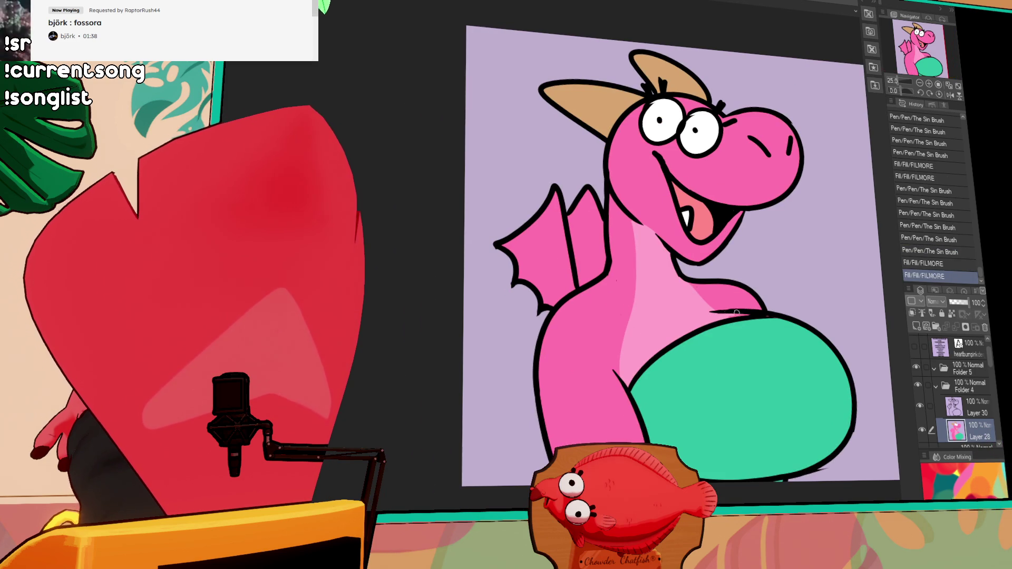
drag(750, 313, 712, 311)
drag(711, 312, 755, 314)
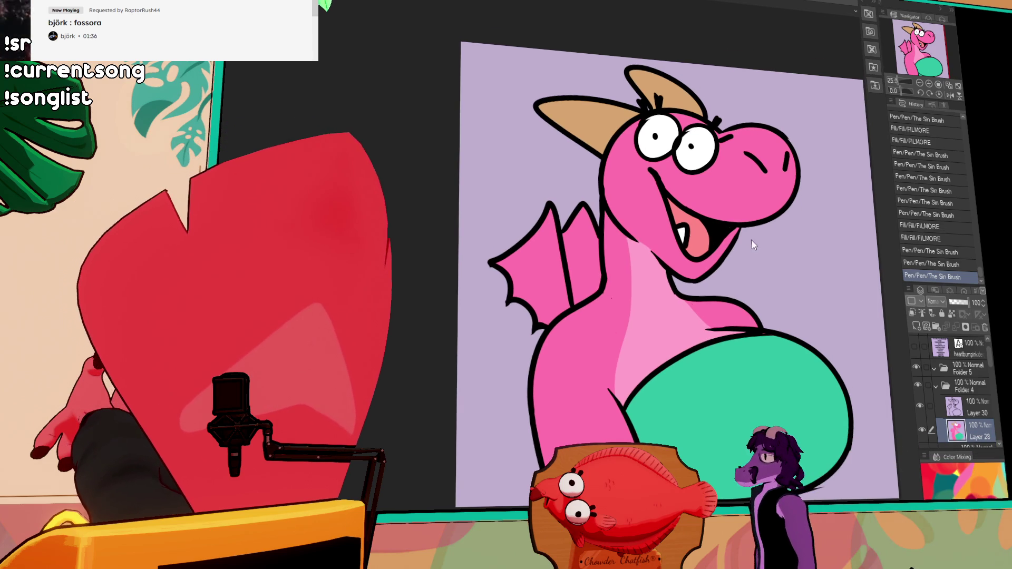